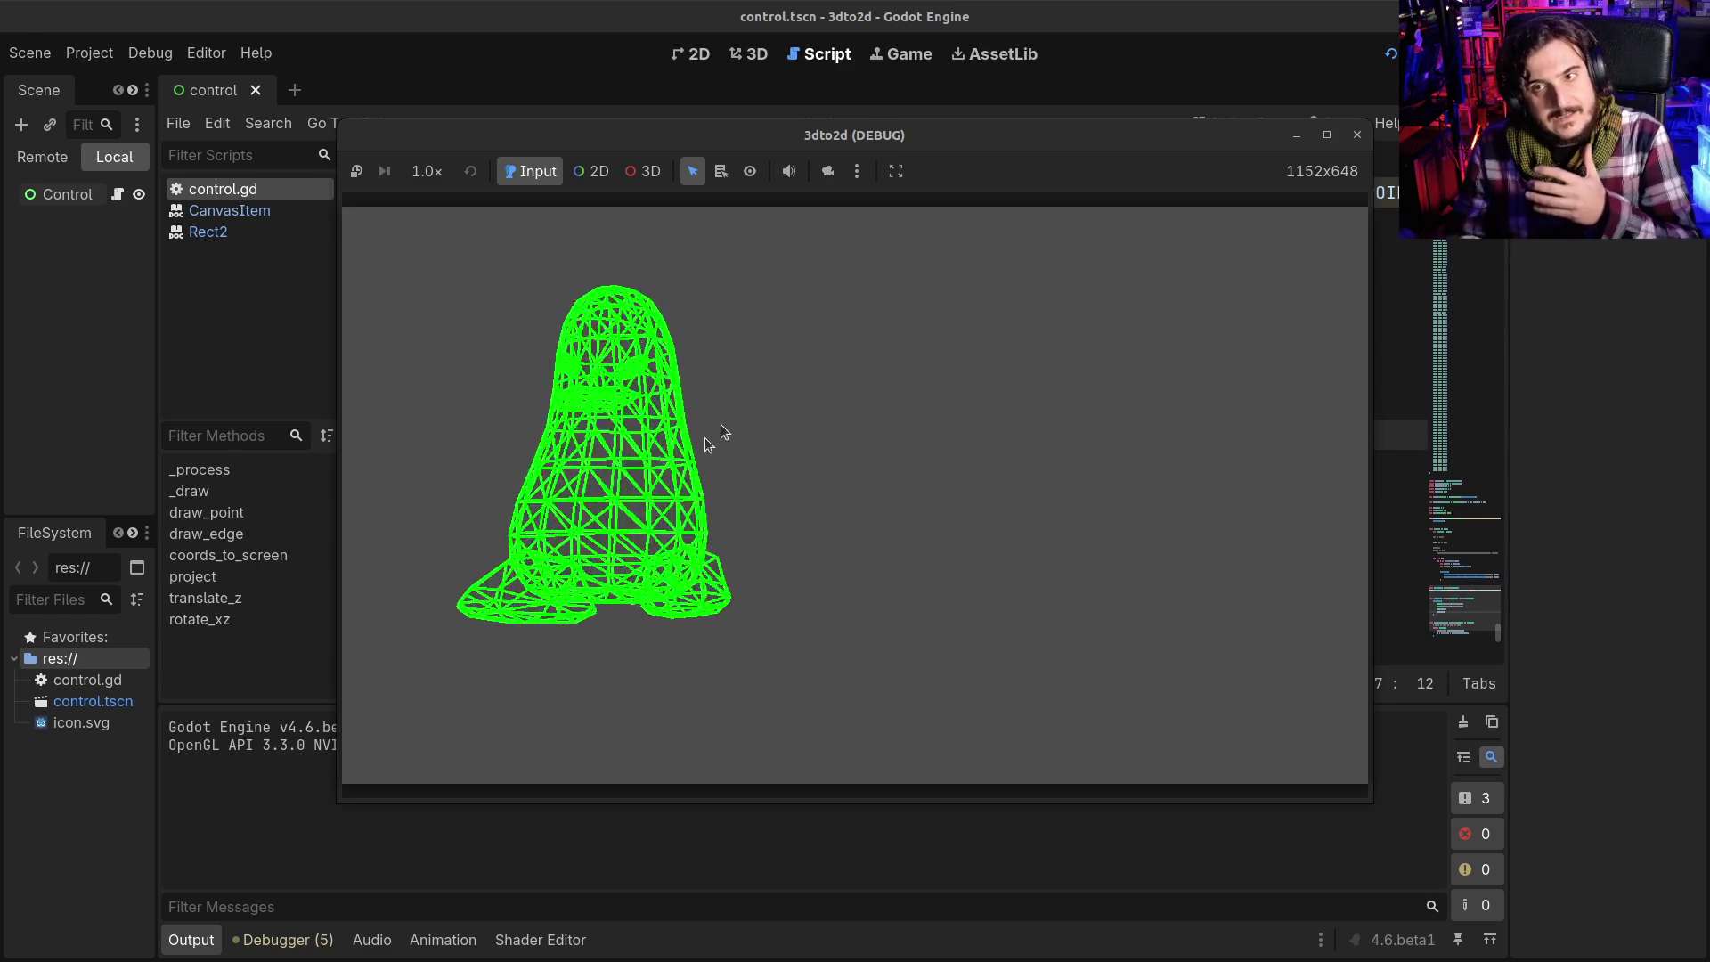
click(1356, 134)
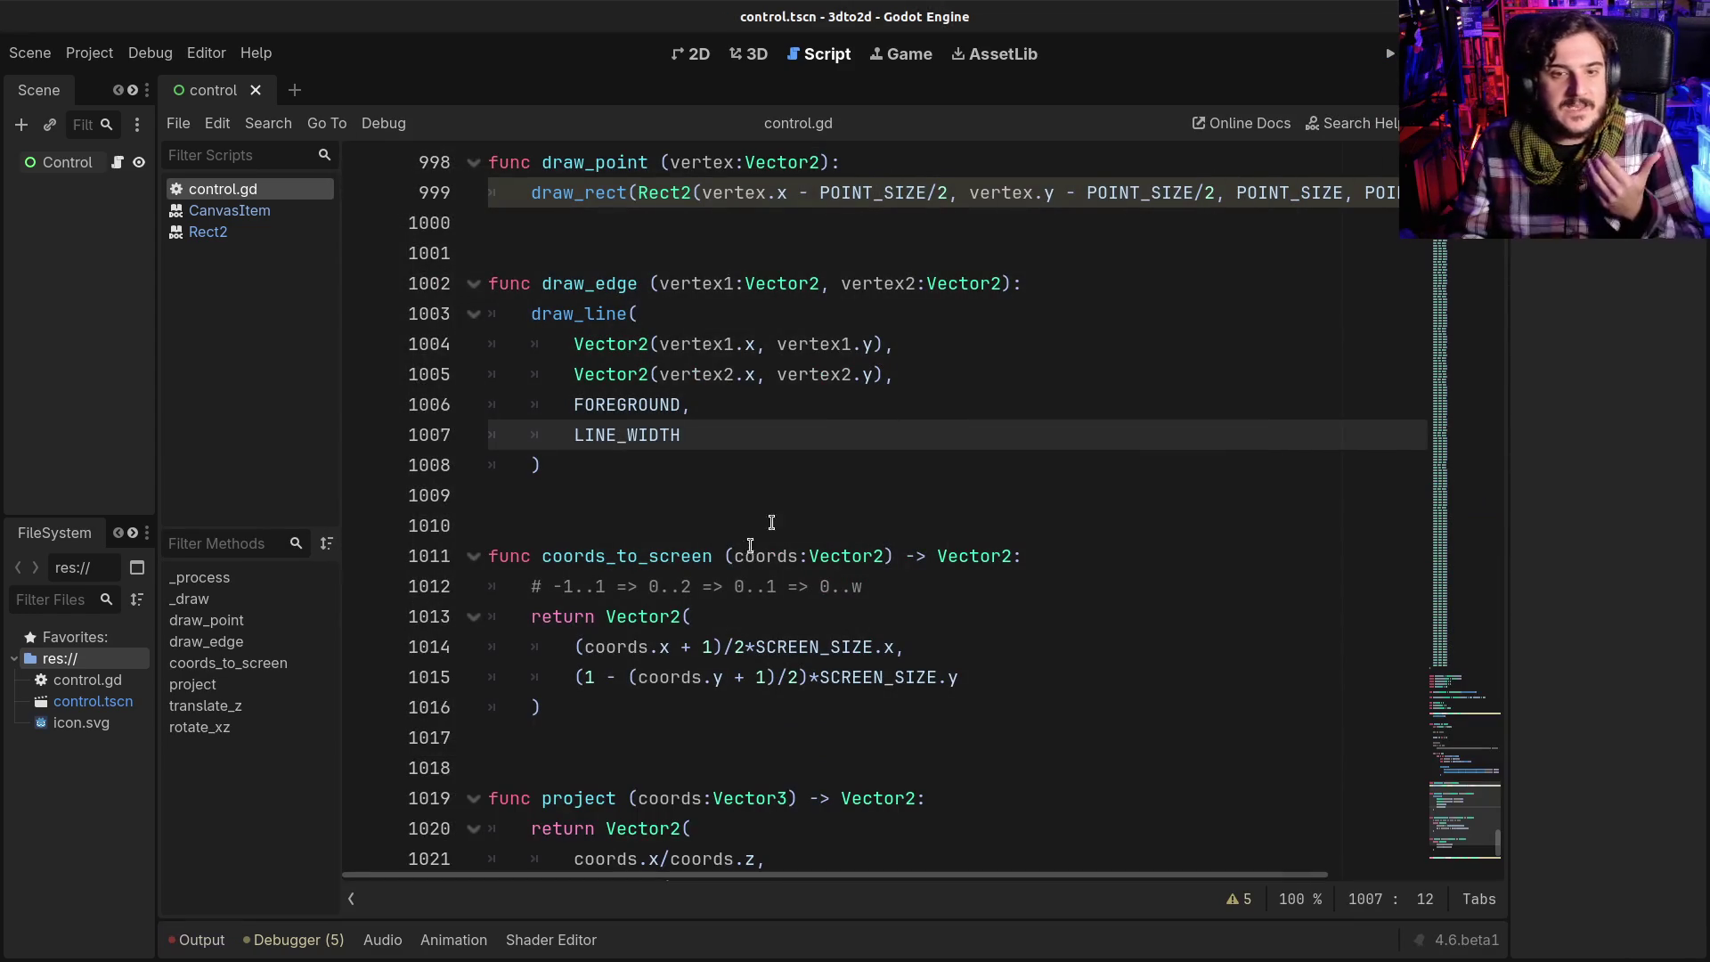
scroll(725, 579, down, 2)
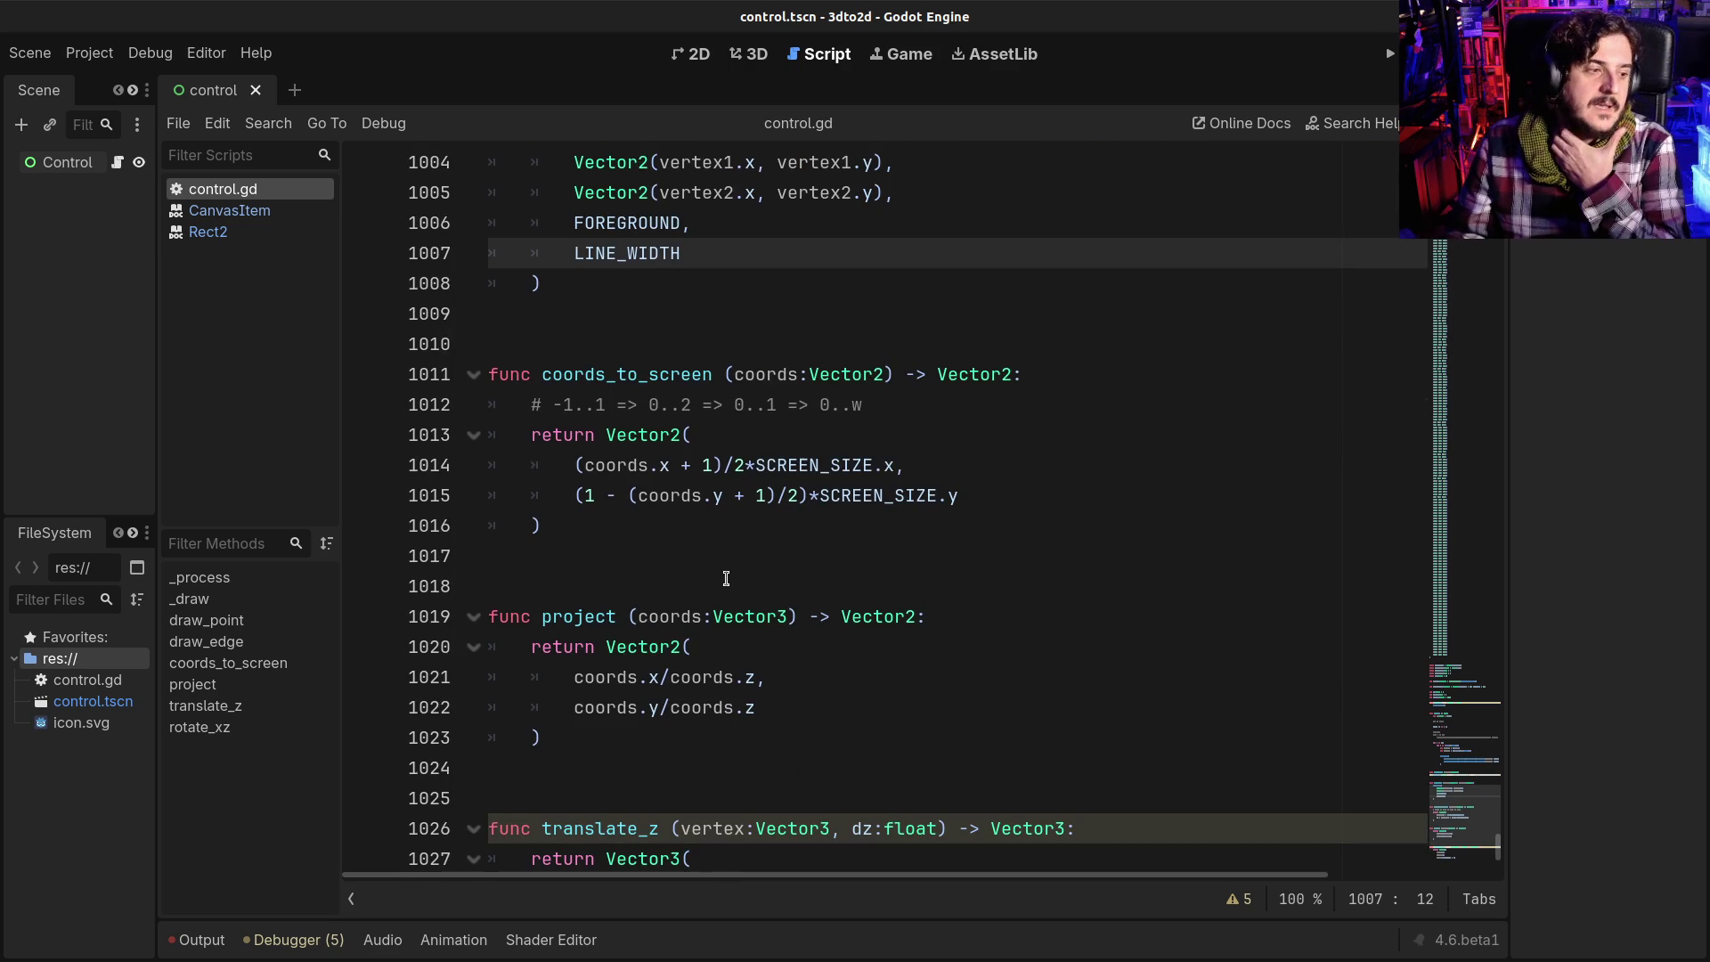
scroll(726, 579, down, 3)
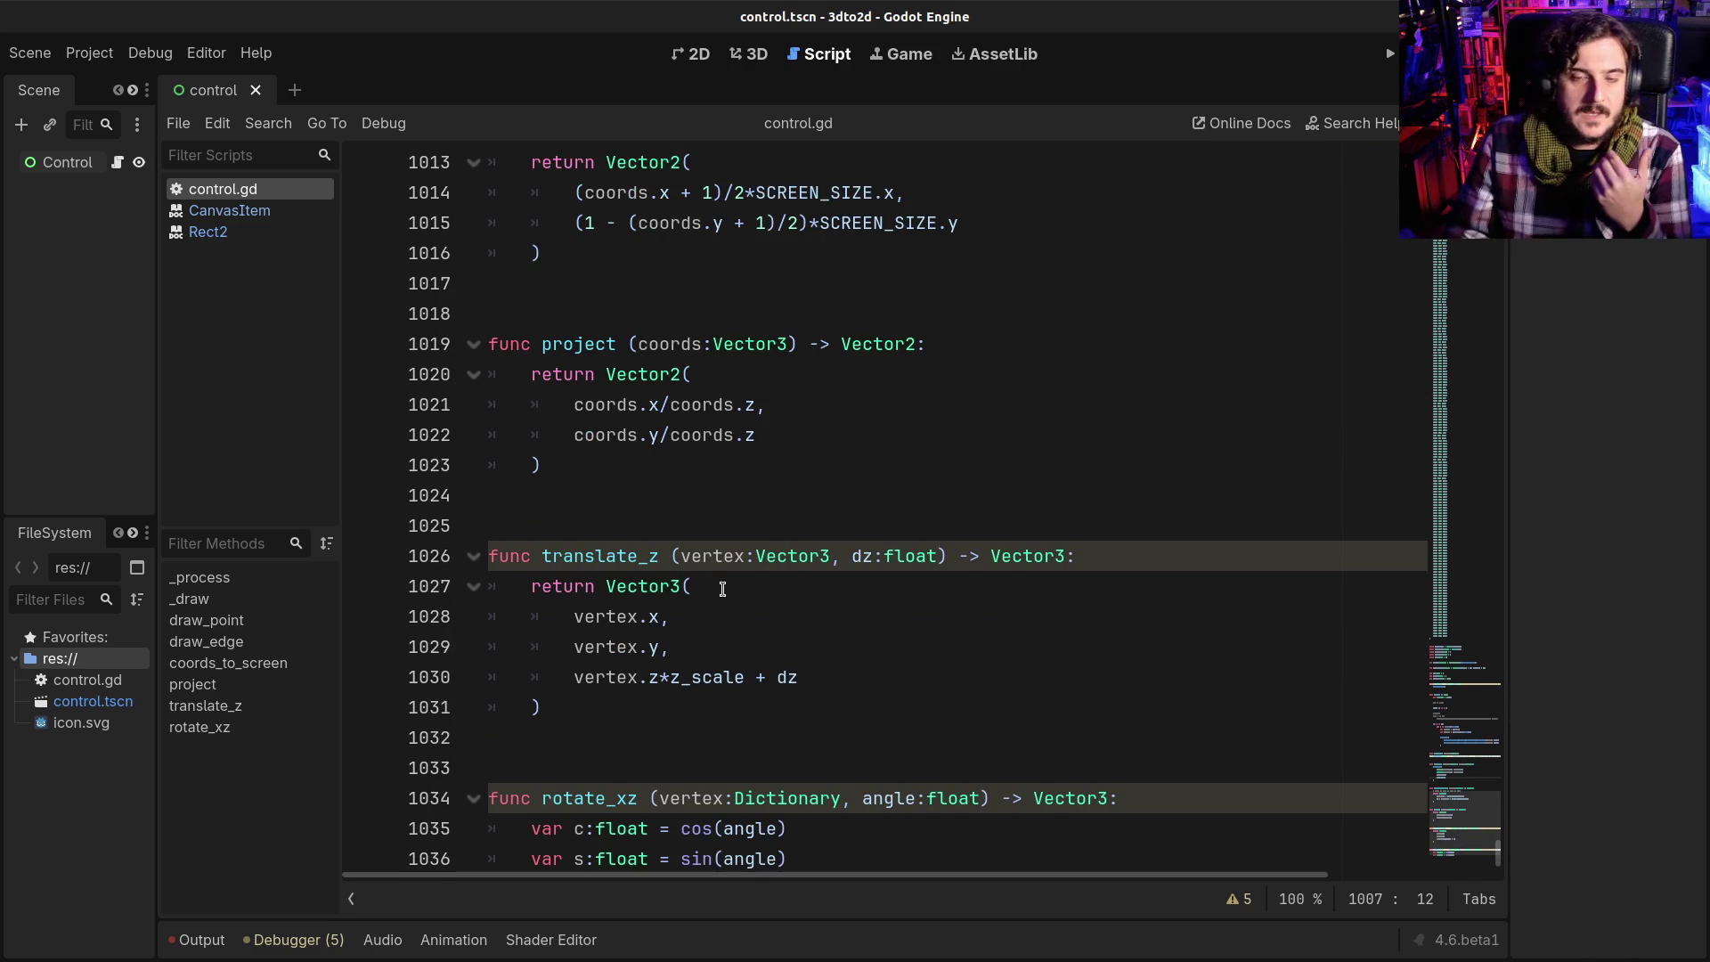
scroll(739, 605, down, 3)
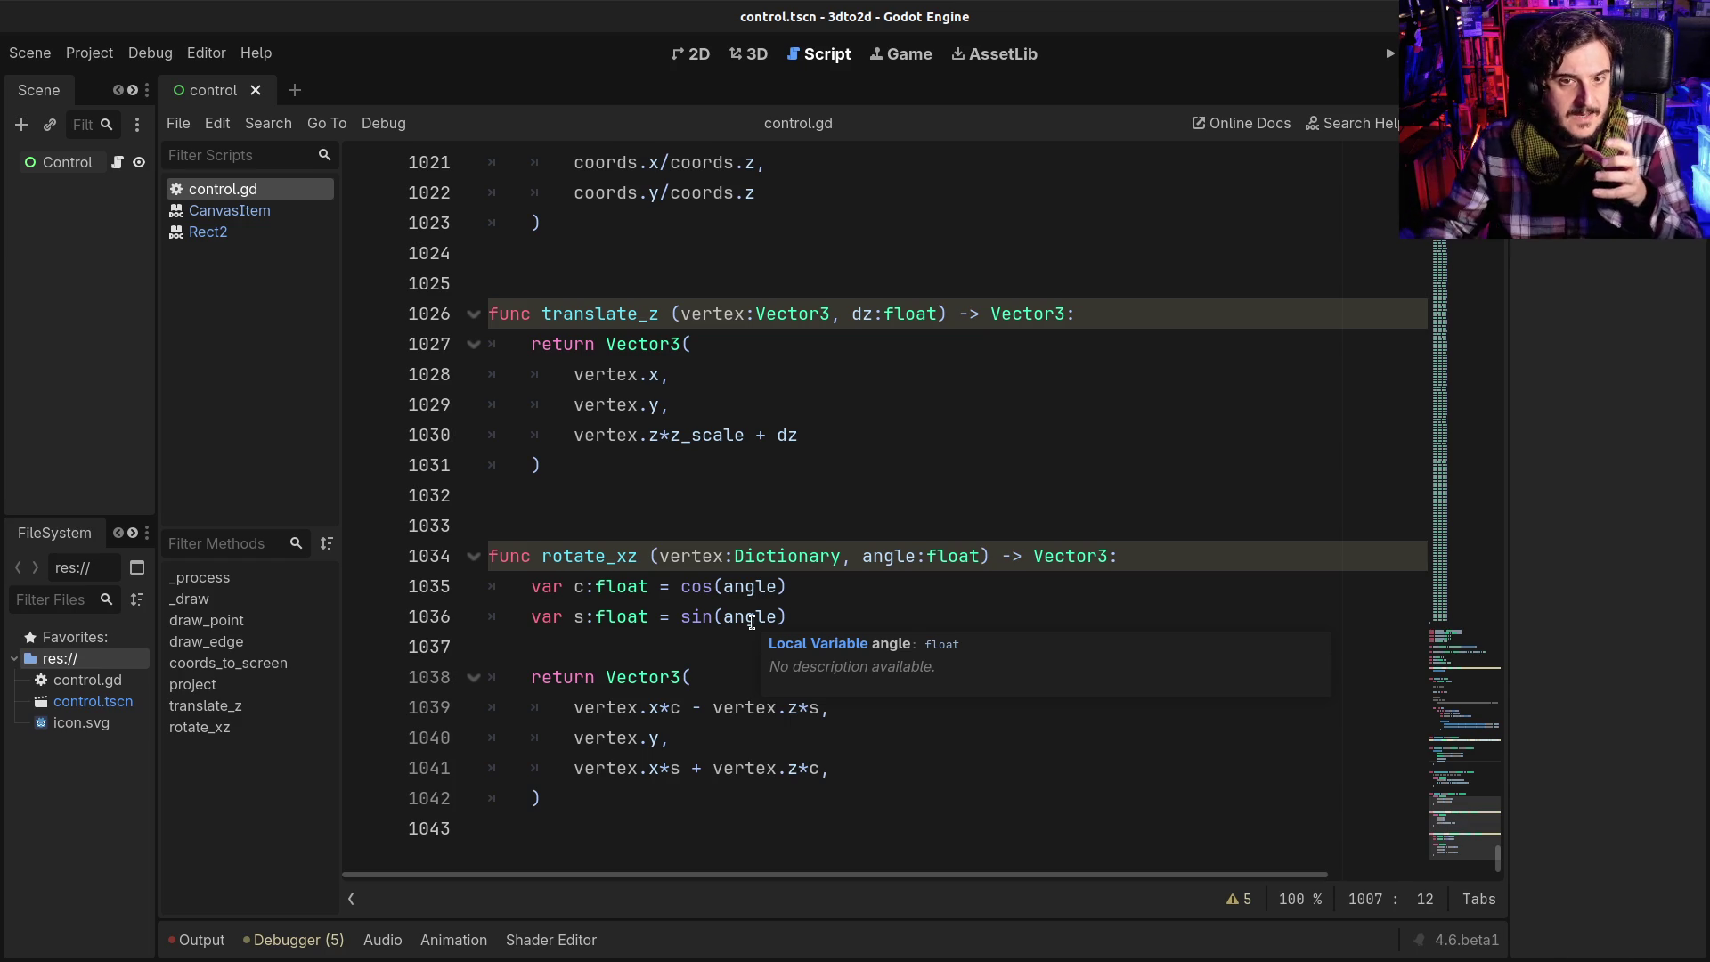
scroll(750, 621, up, 6)
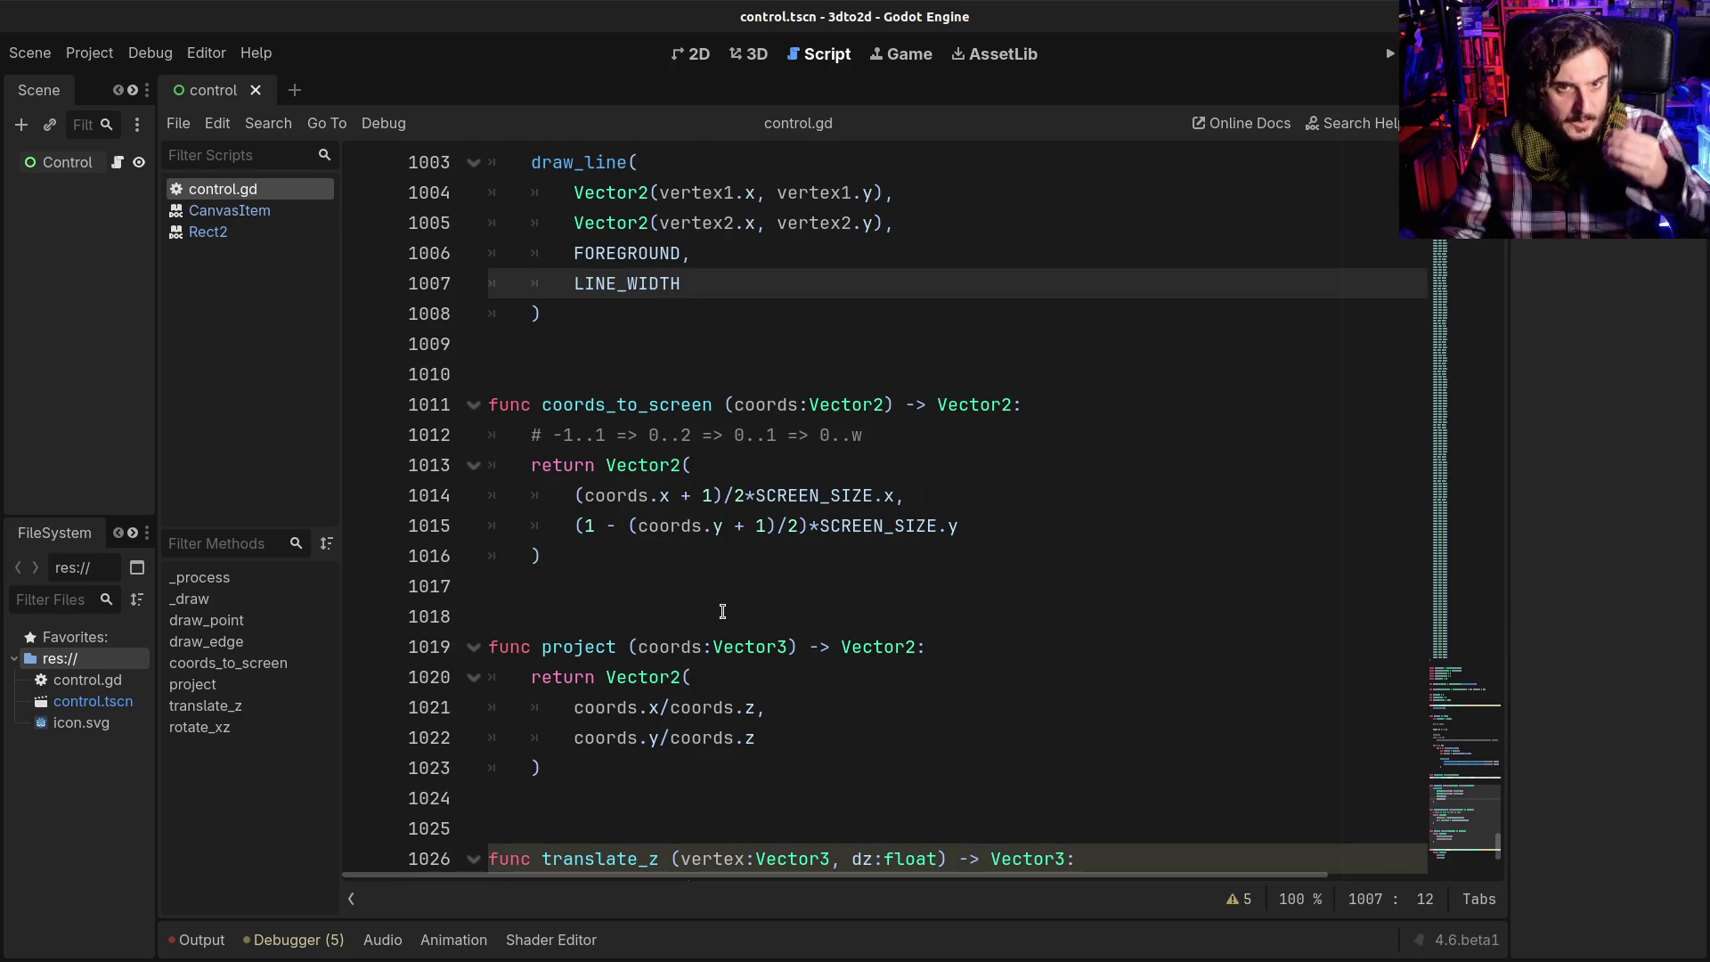
scroll(723, 611, up, 1)
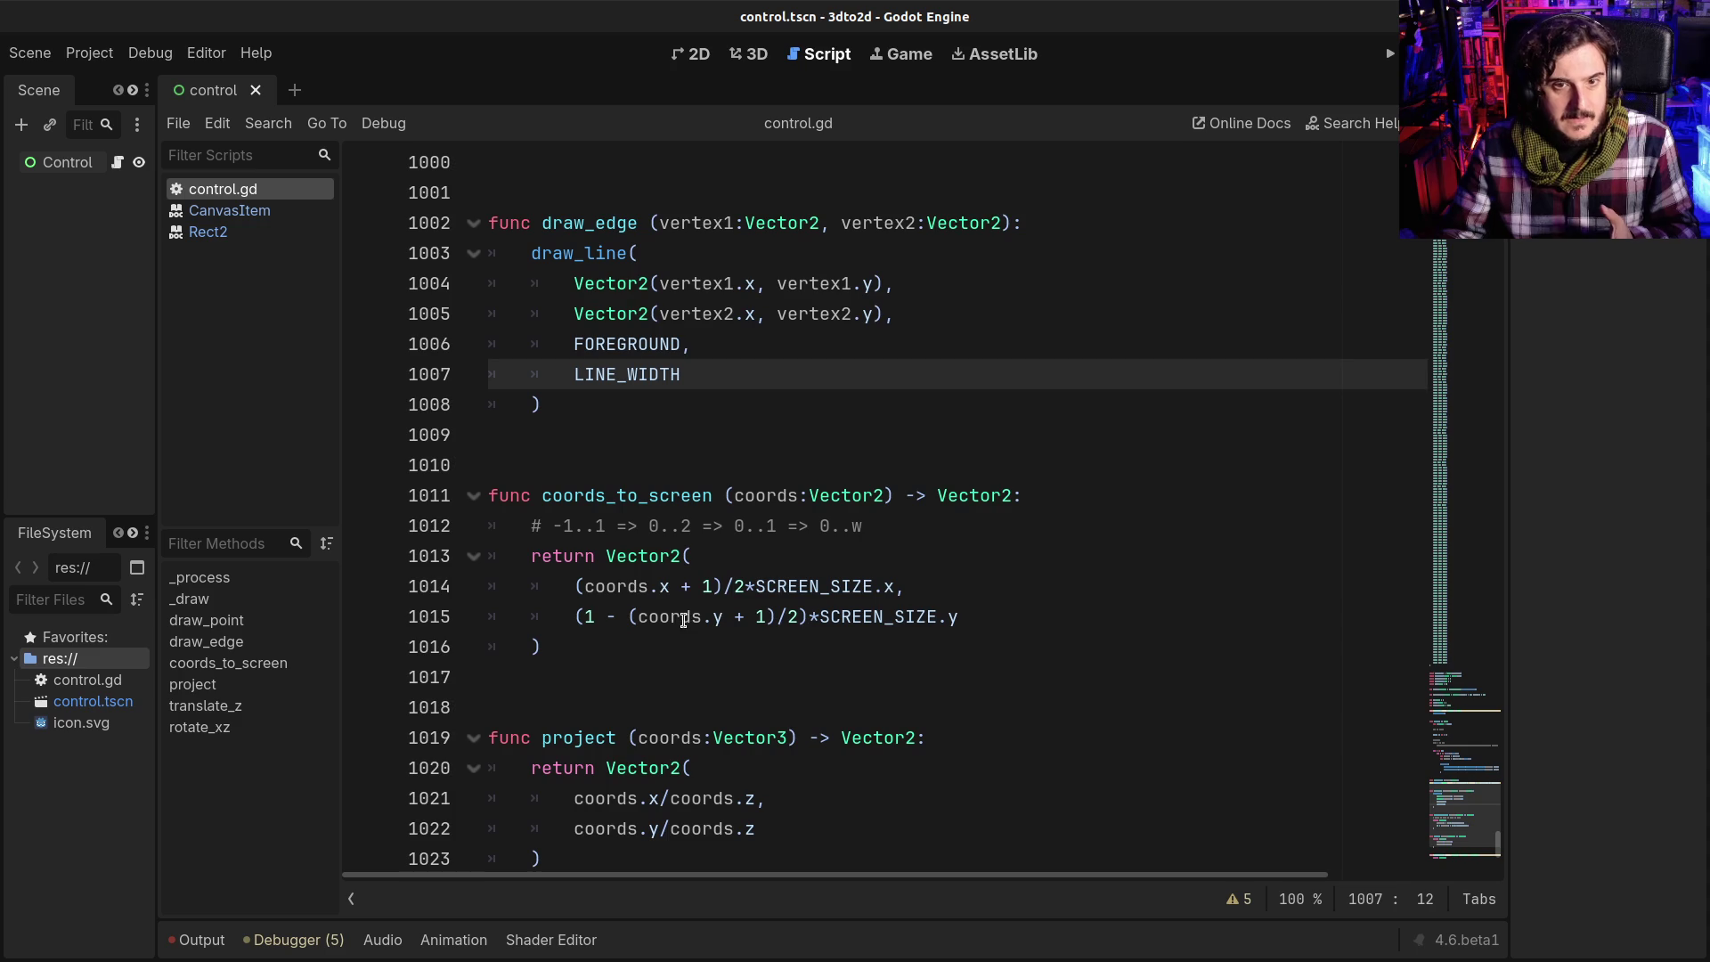
scroll(636, 575, up, 1)
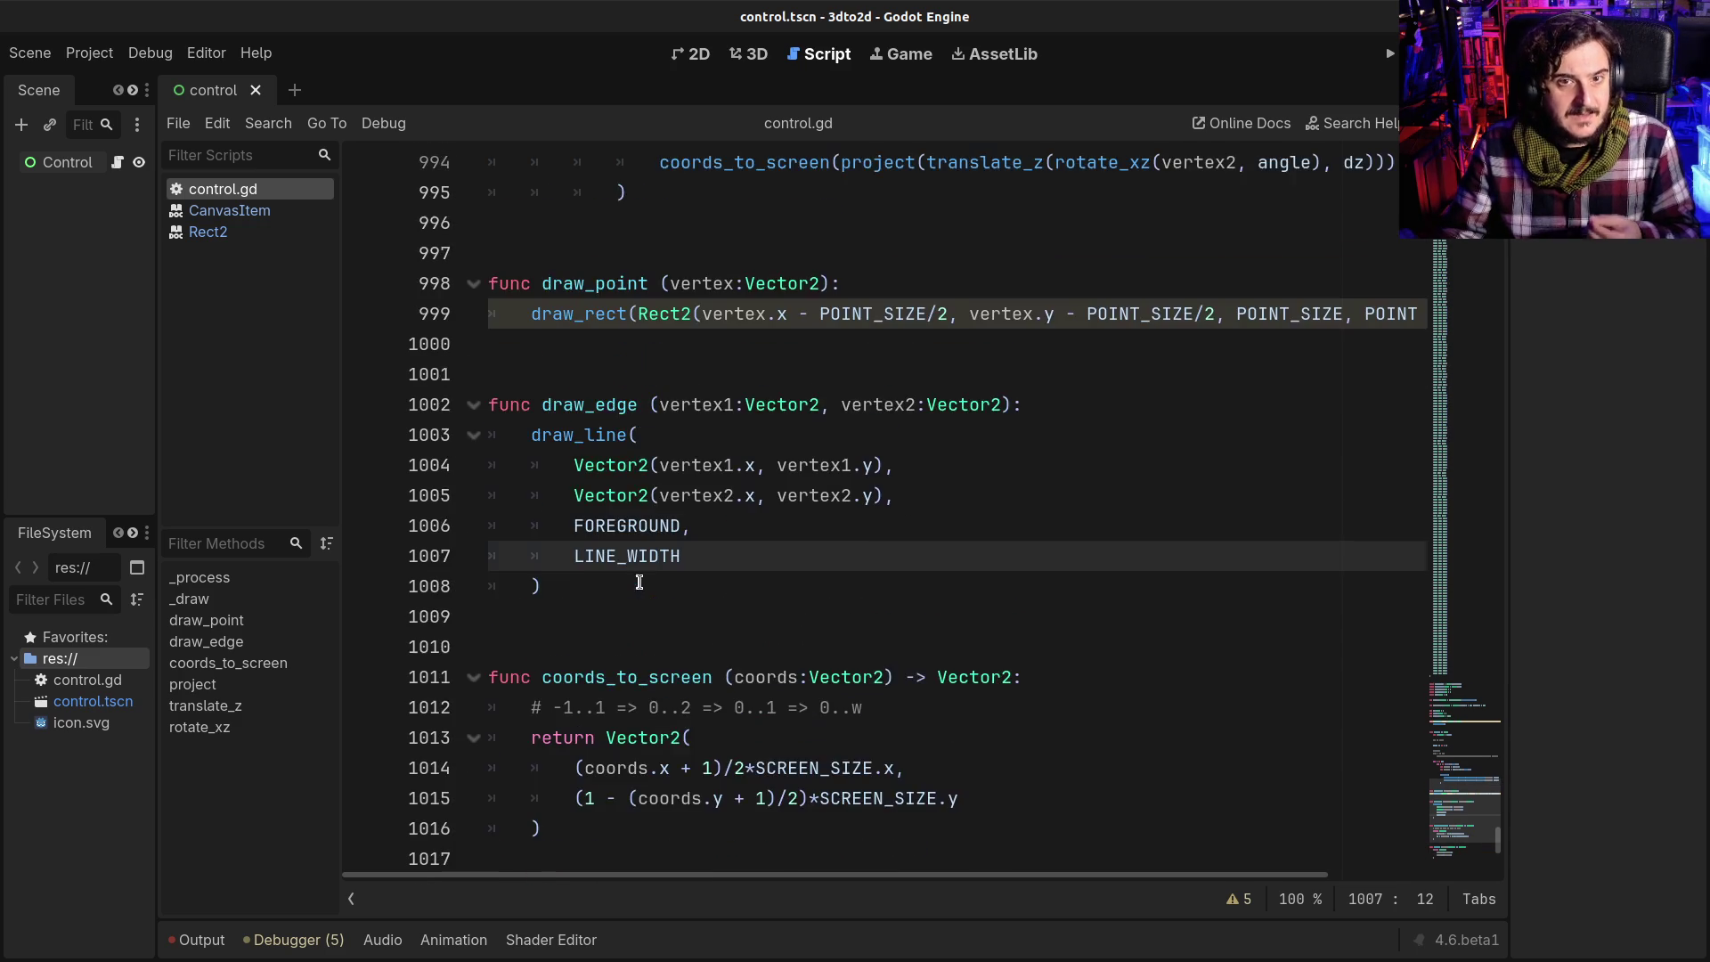
scroll(638, 583, down, 6)
scroll(640, 589, down, 2)
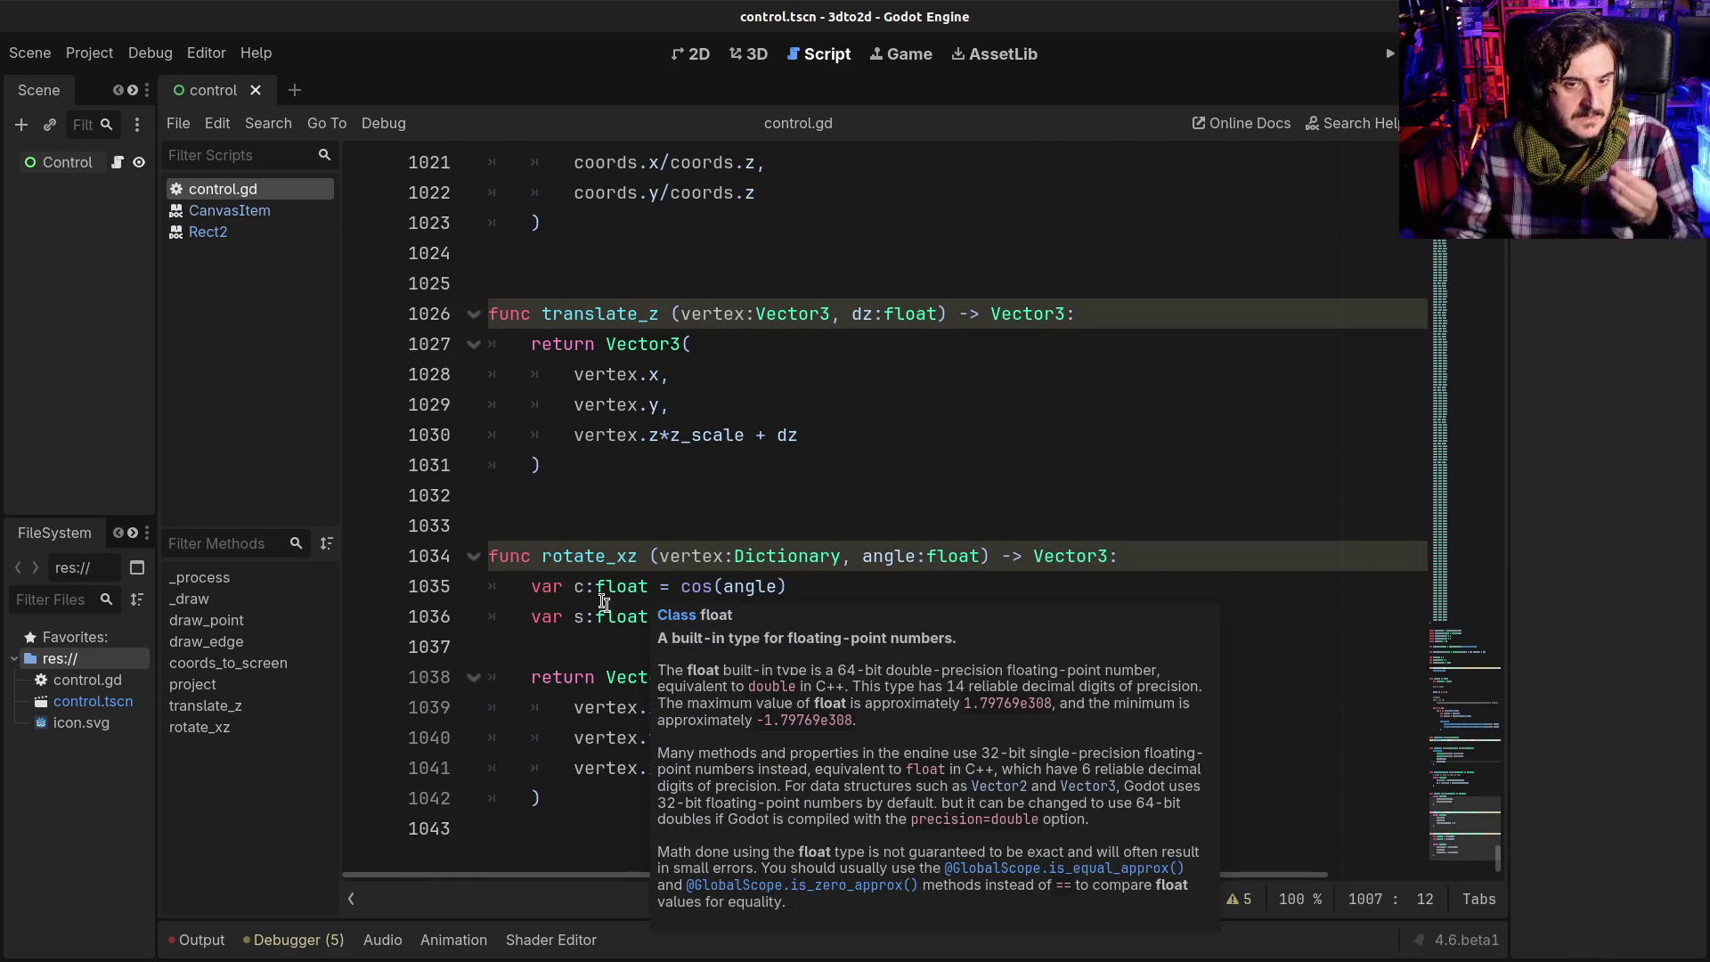
drag(585, 585, 786, 616)
click(609, 587)
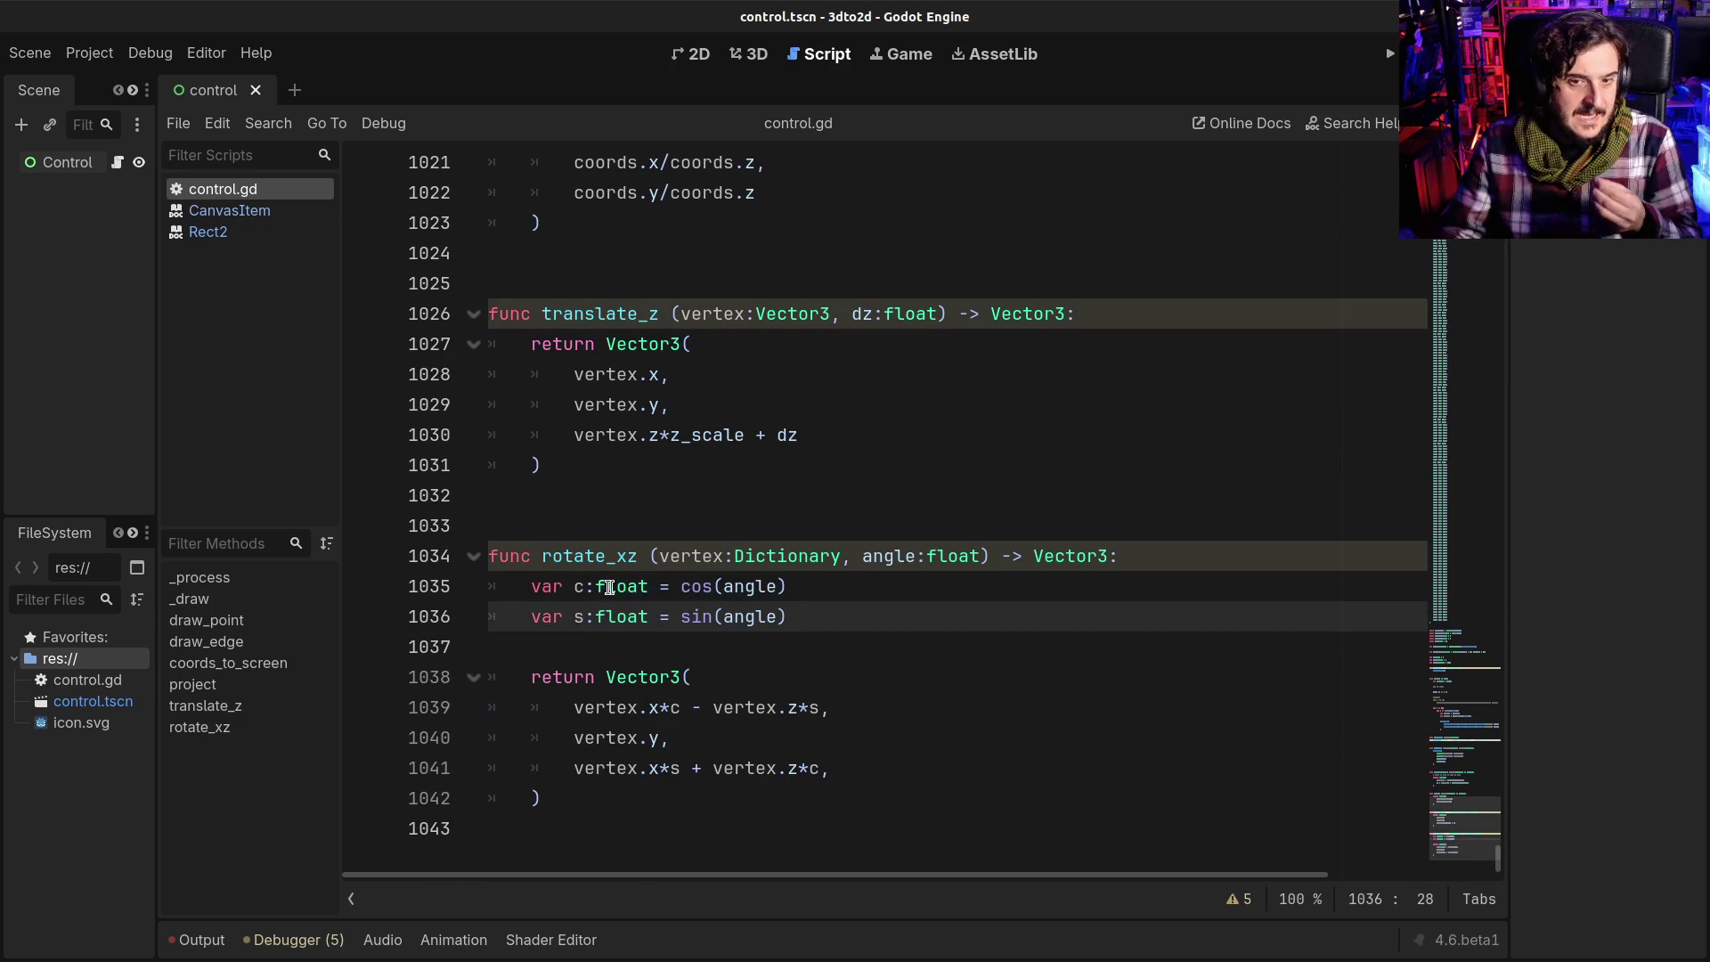
drag(588, 586, 787, 616)
click(789, 622)
triple_click(706, 682)
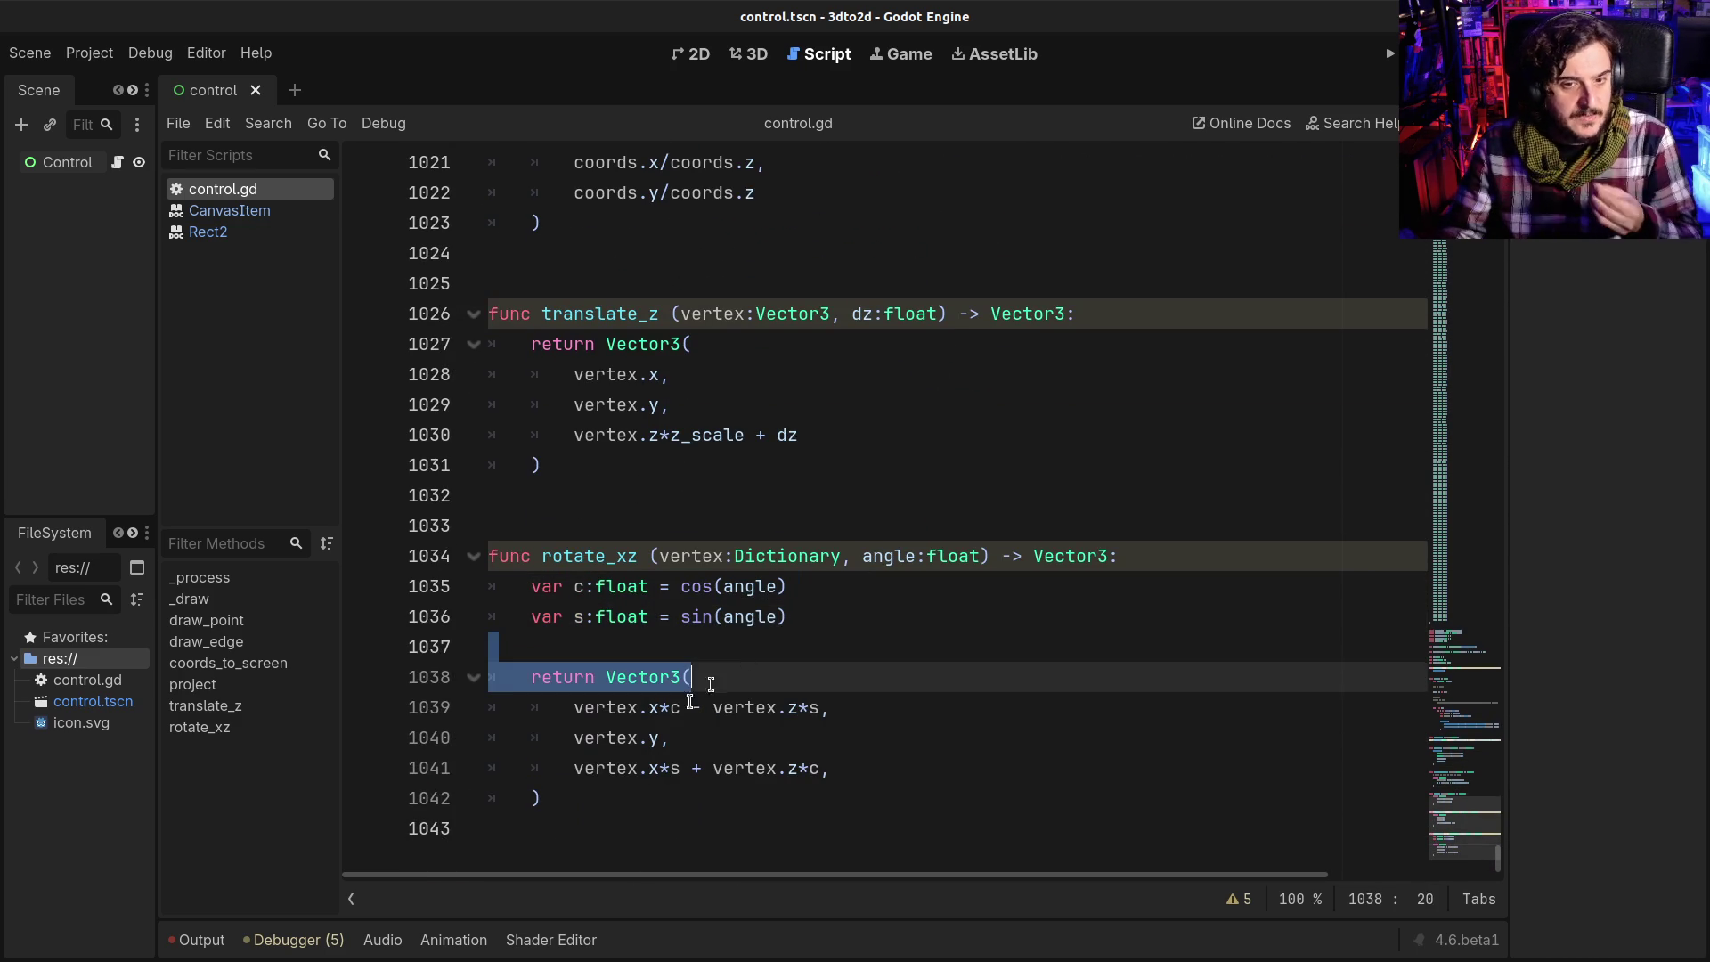
drag(615, 707, 703, 705)
click(774, 707)
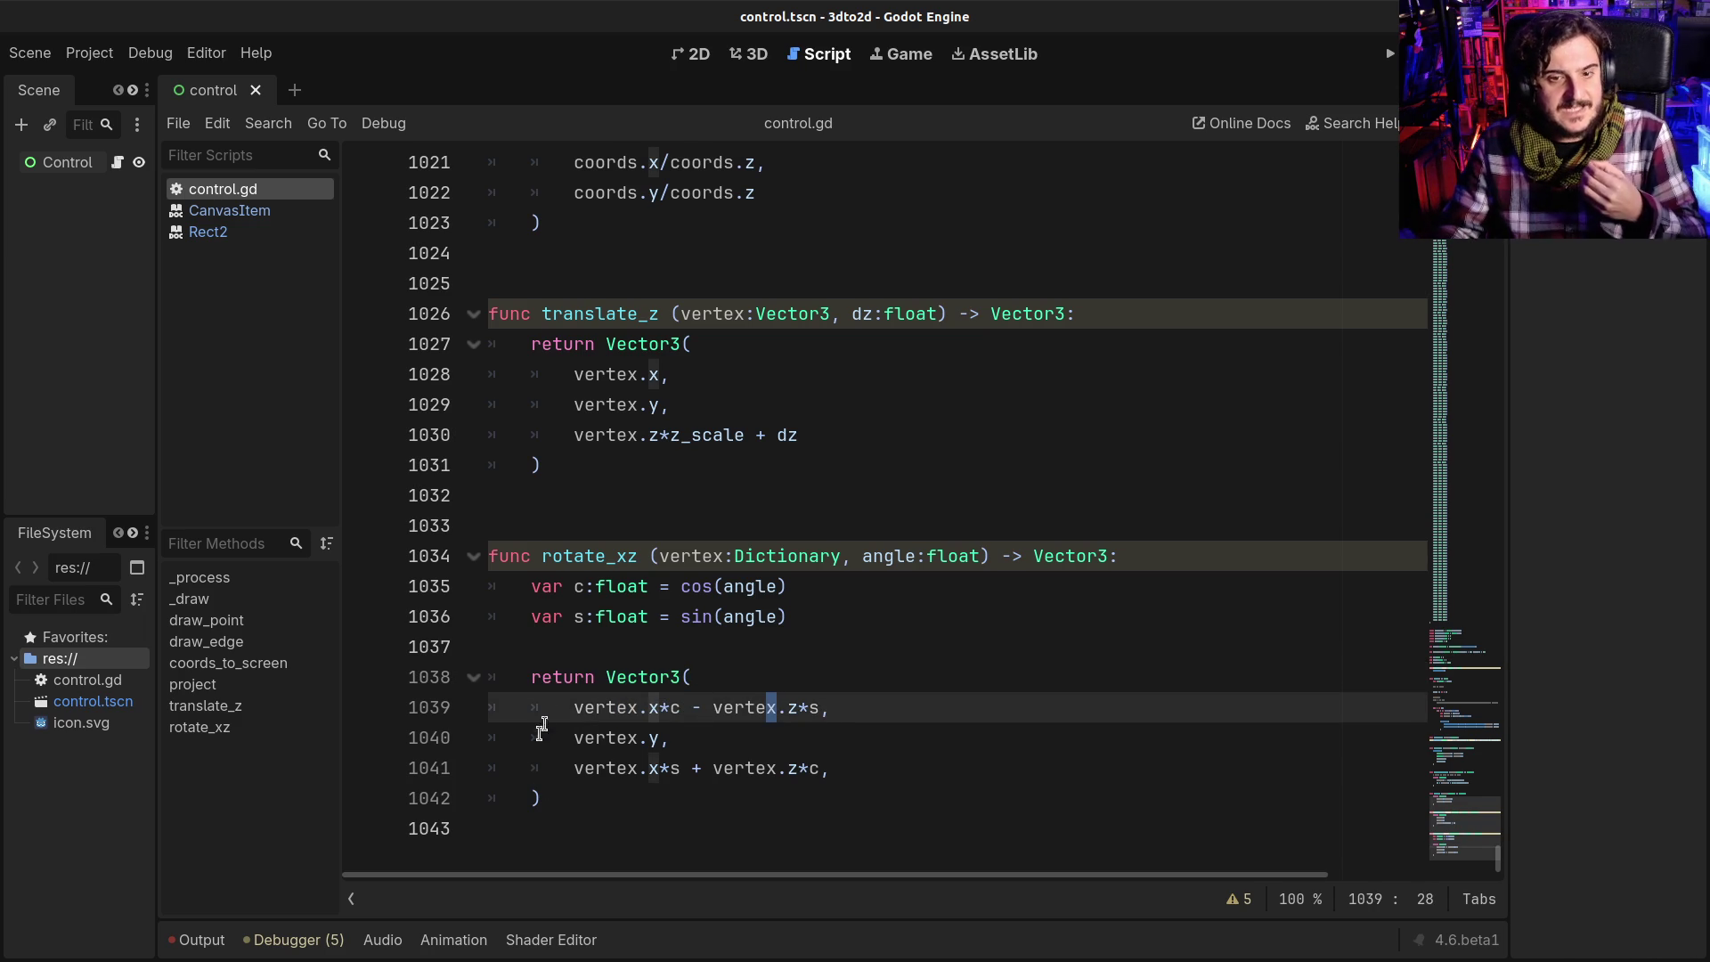
drag(574, 678, 645, 787)
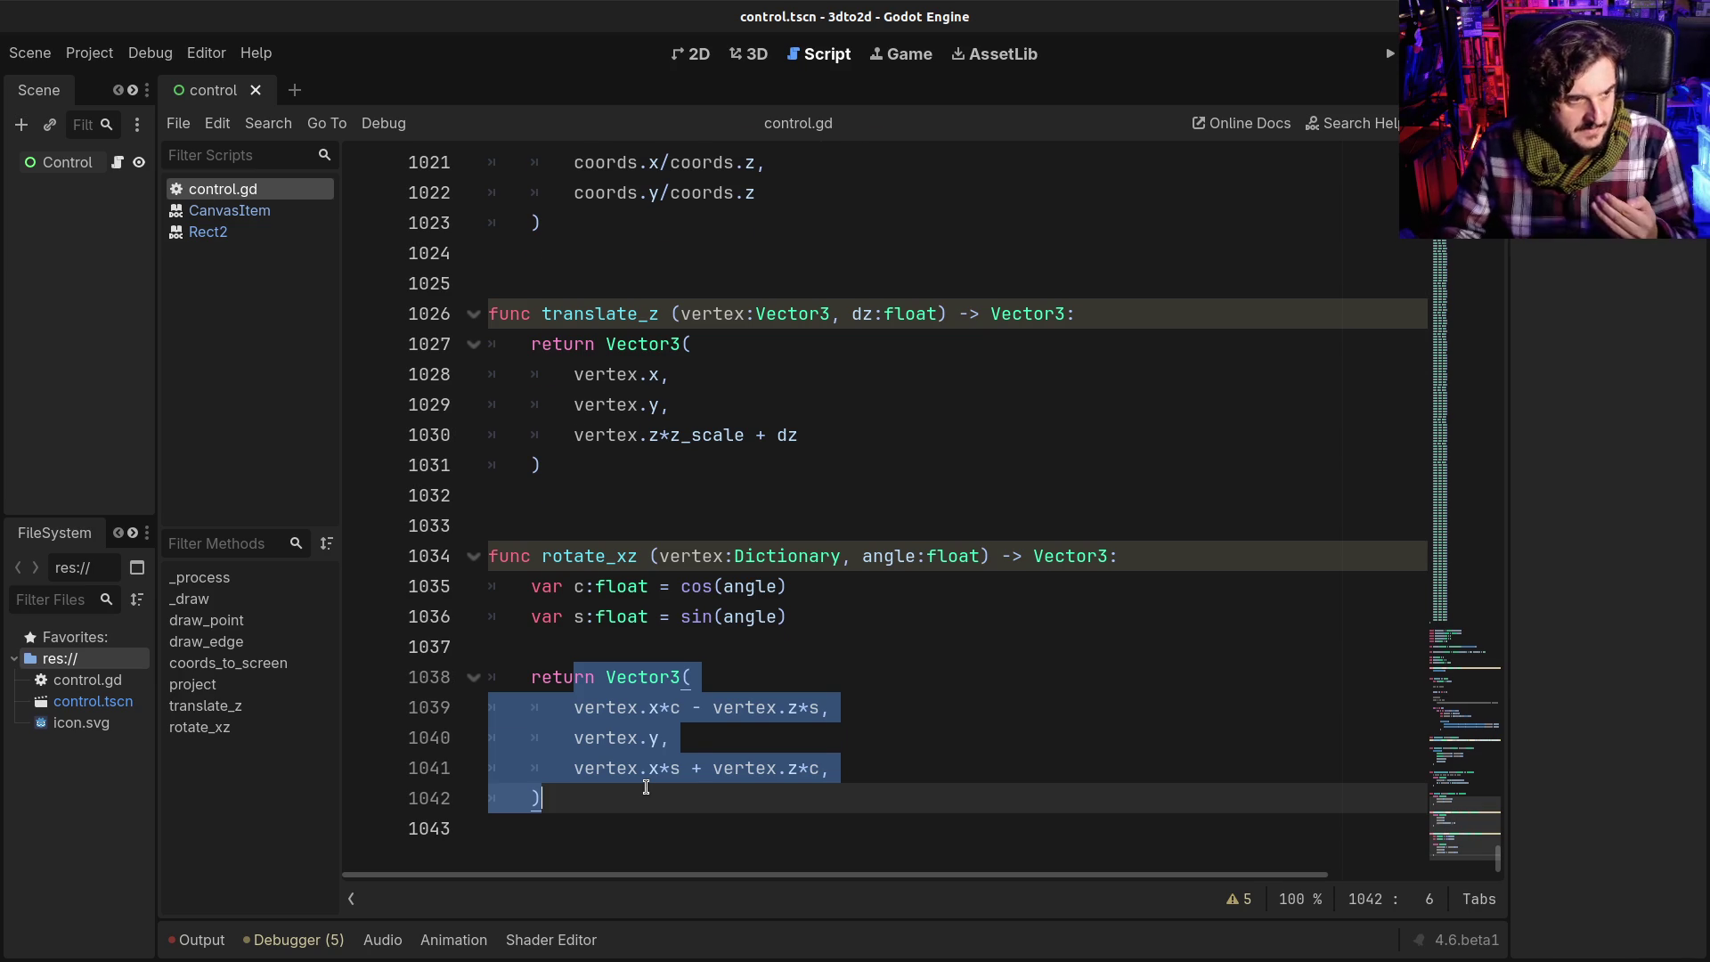
scroll(646, 787, up, 3)
drag(606, 586, 622, 725)
scroll(628, 715, down, 1)
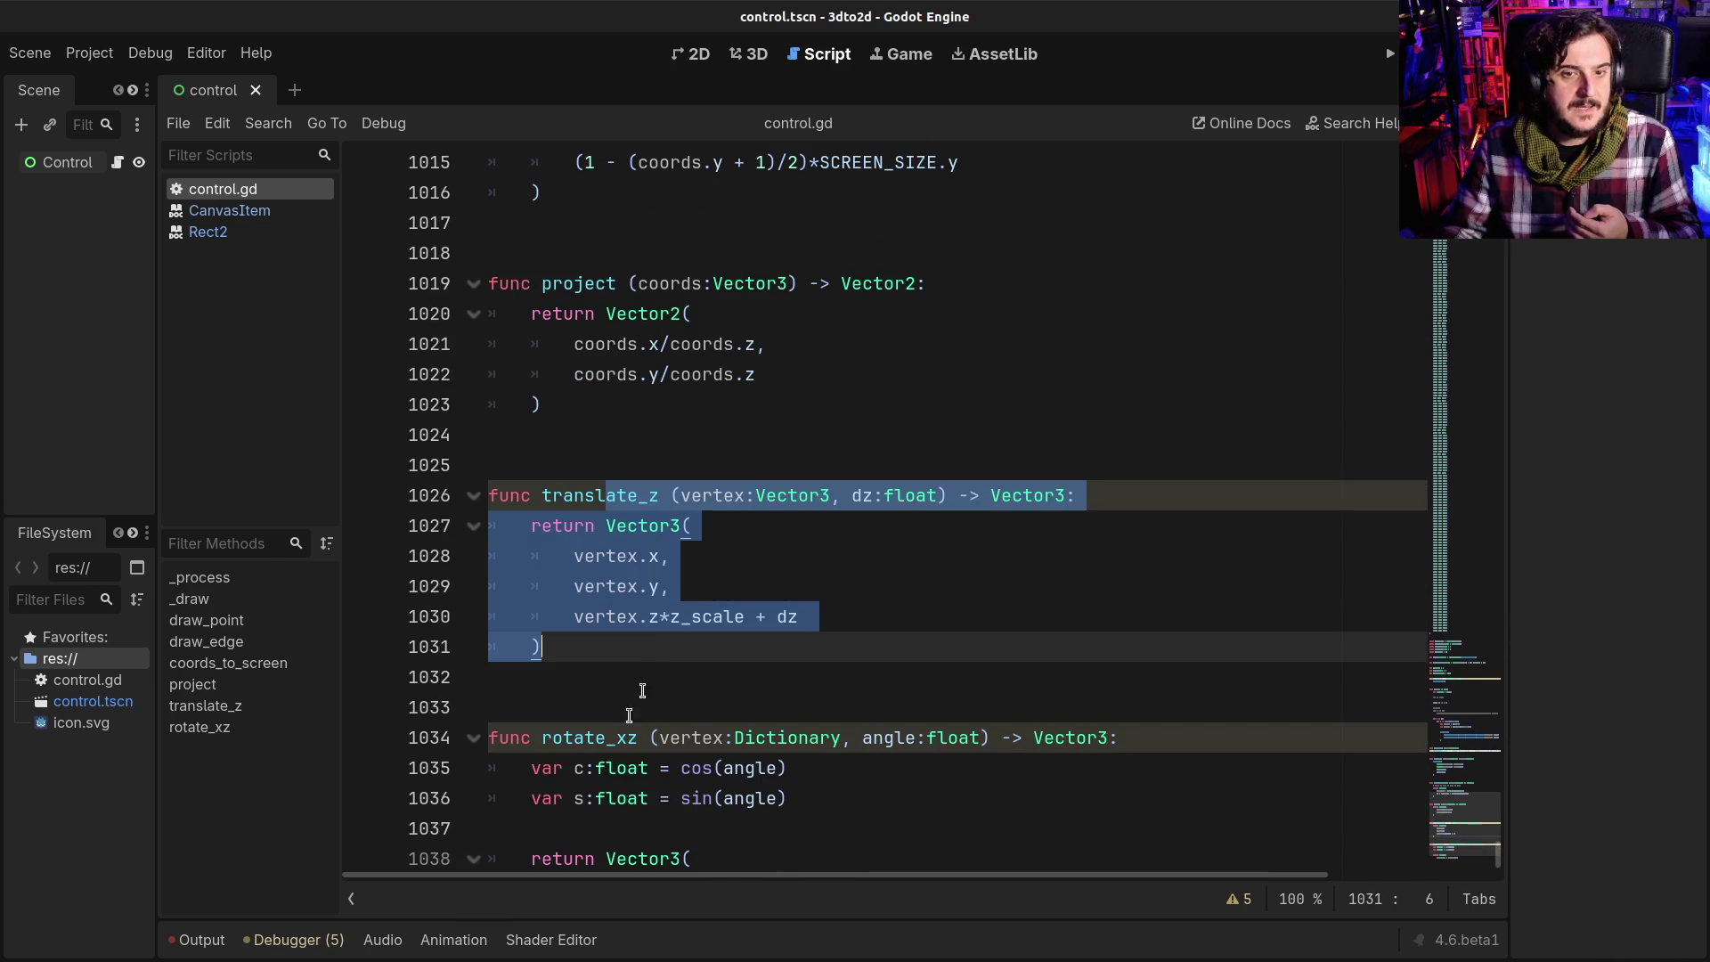
click(663, 604)
mouse_move(605, 556)
mouse_down()
mouse_move(663, 560)
mouse_move(674, 586)
mouse_up()
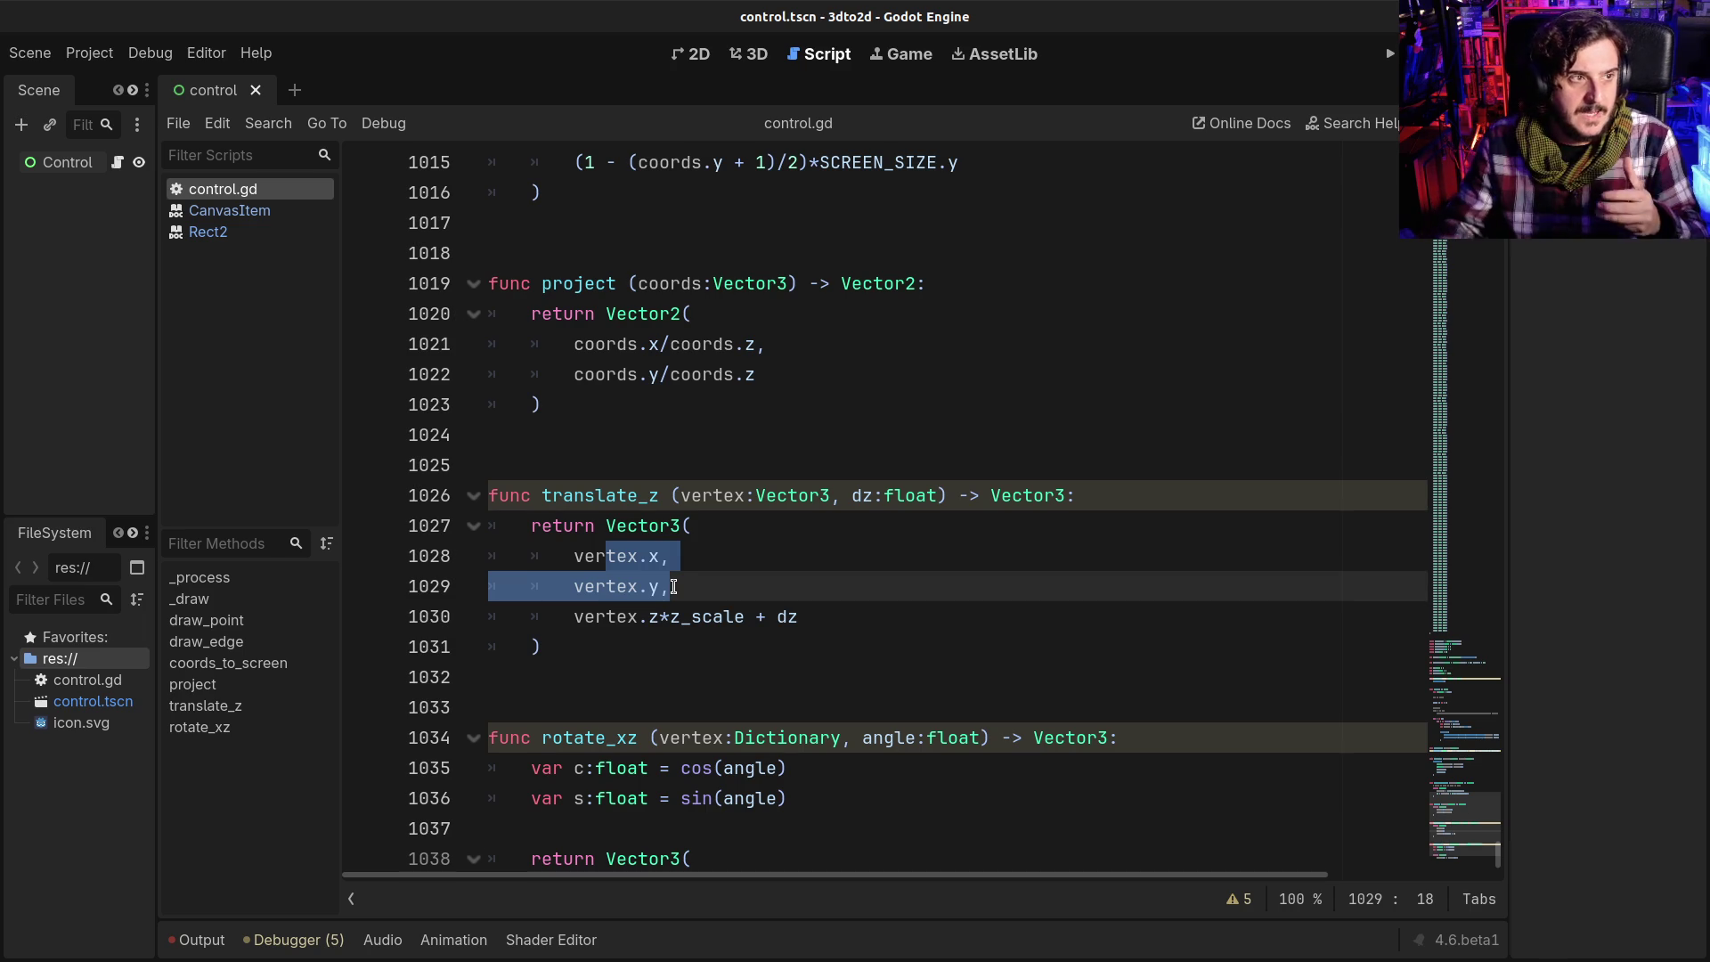
click(656, 615)
drag(641, 614, 543, 646)
click(809, 616)
scroll(744, 578, up, 2)
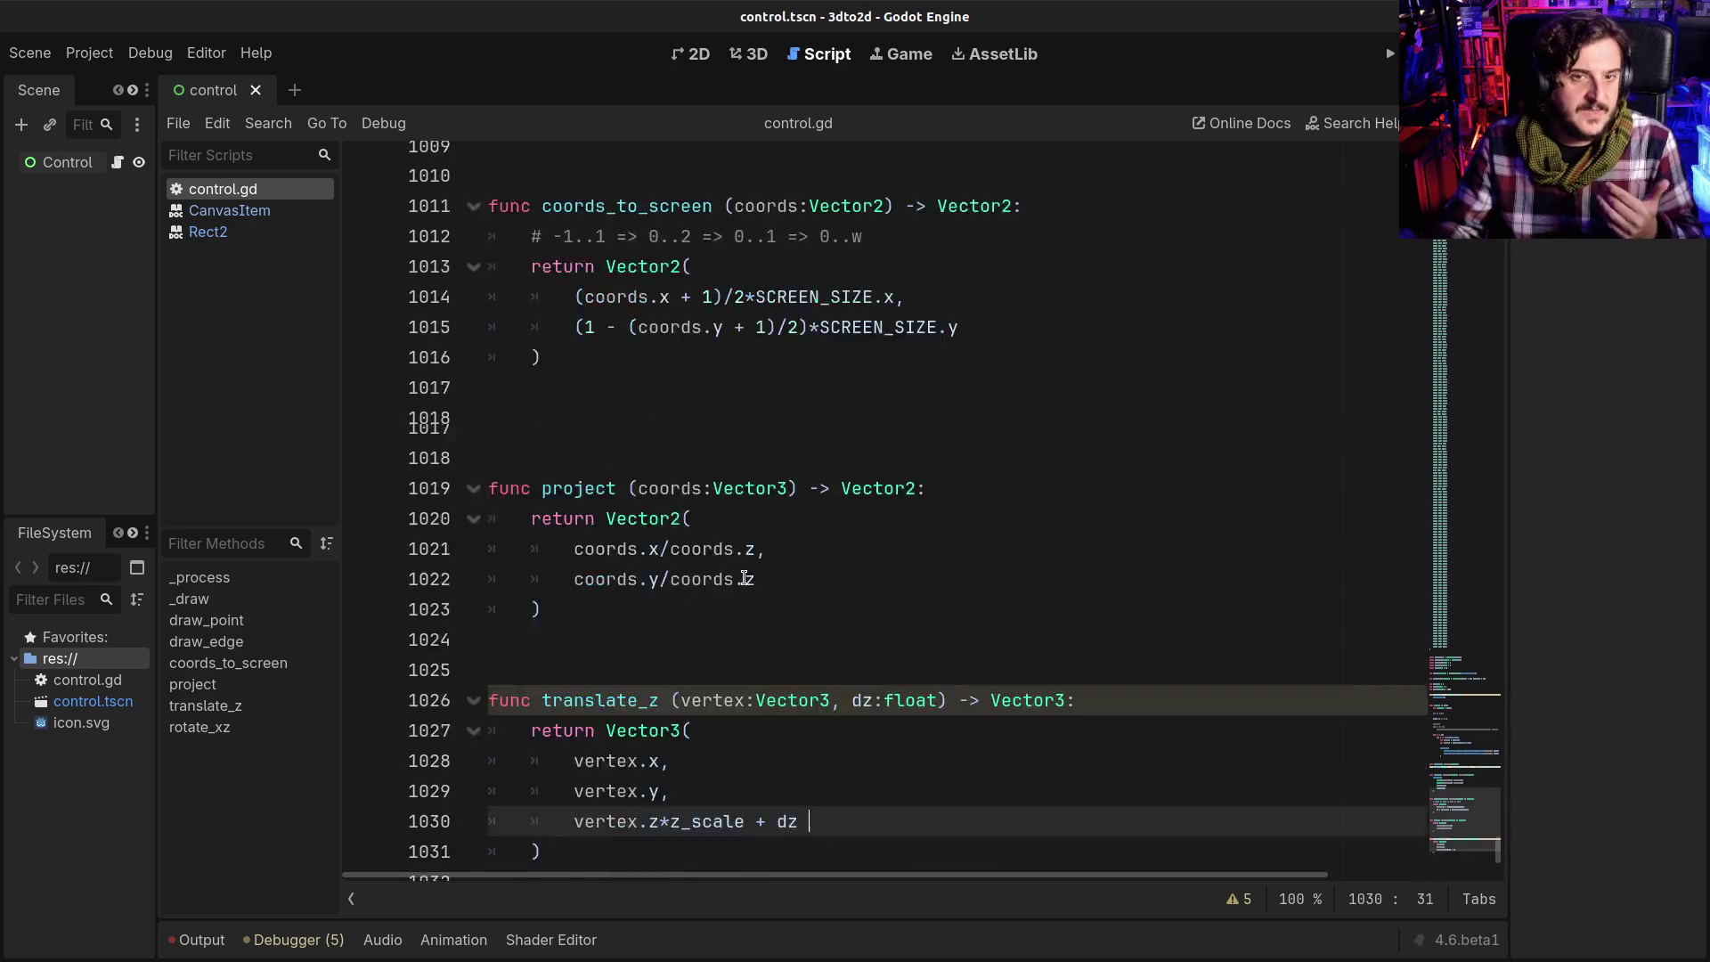
scroll(744, 579, up, 10)
click(540, 527)
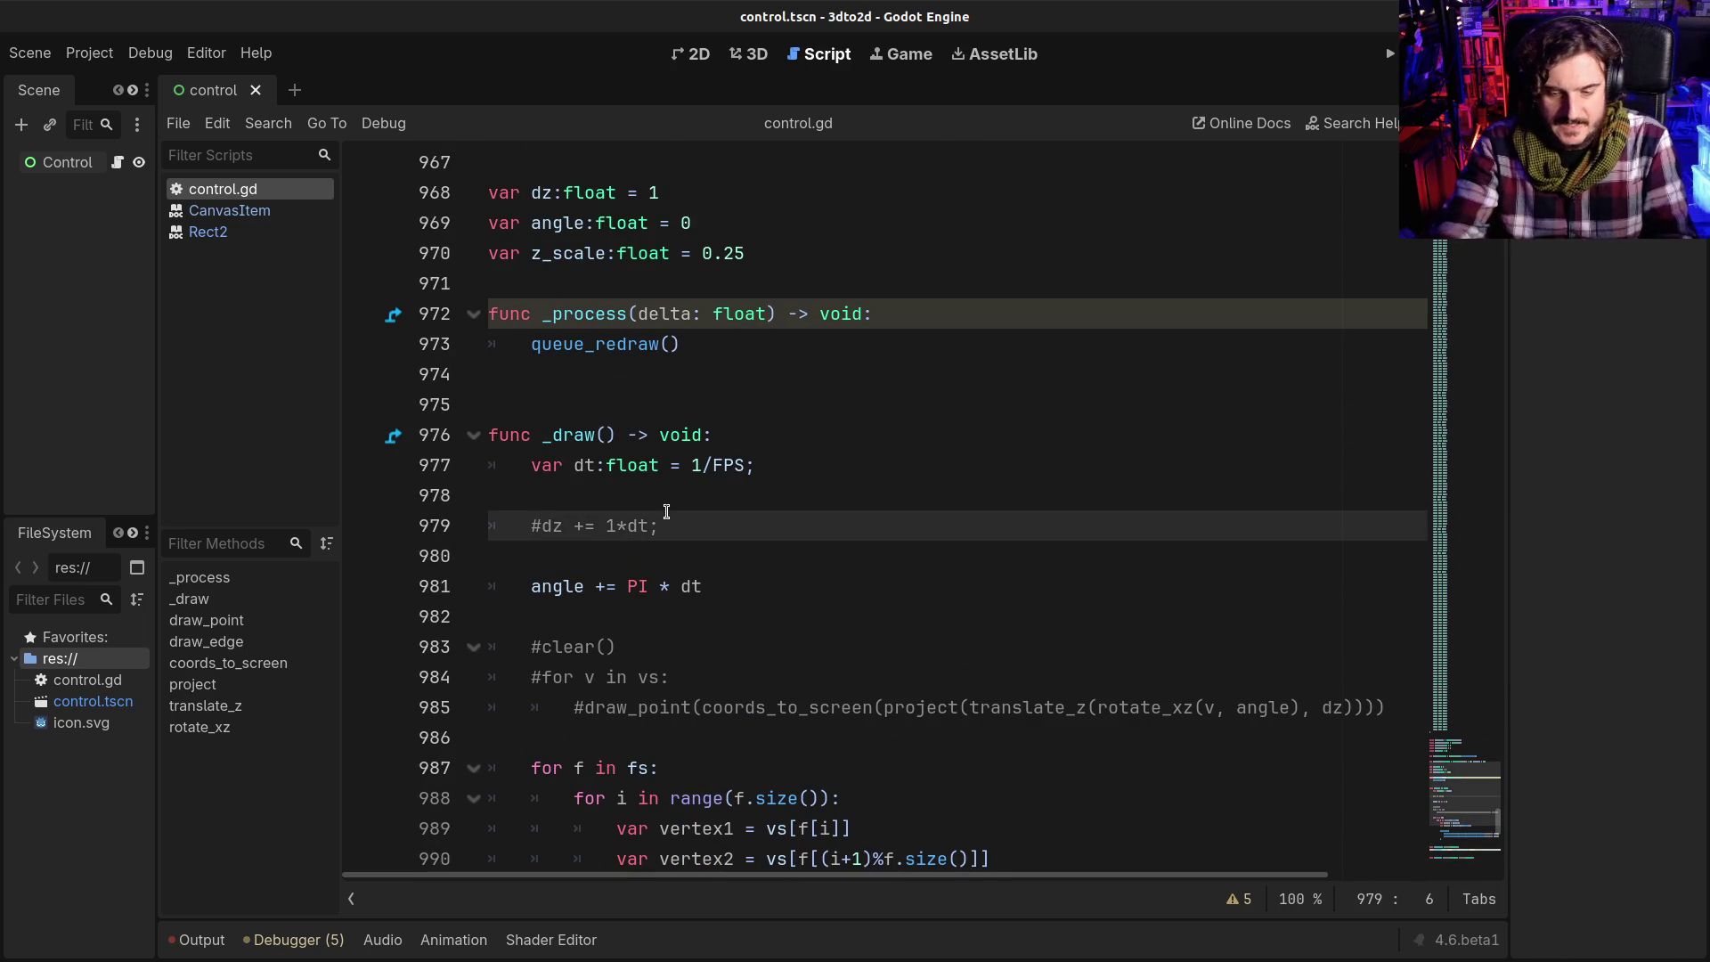
key(Return)
key(BackSpace)
key(BackSpace)
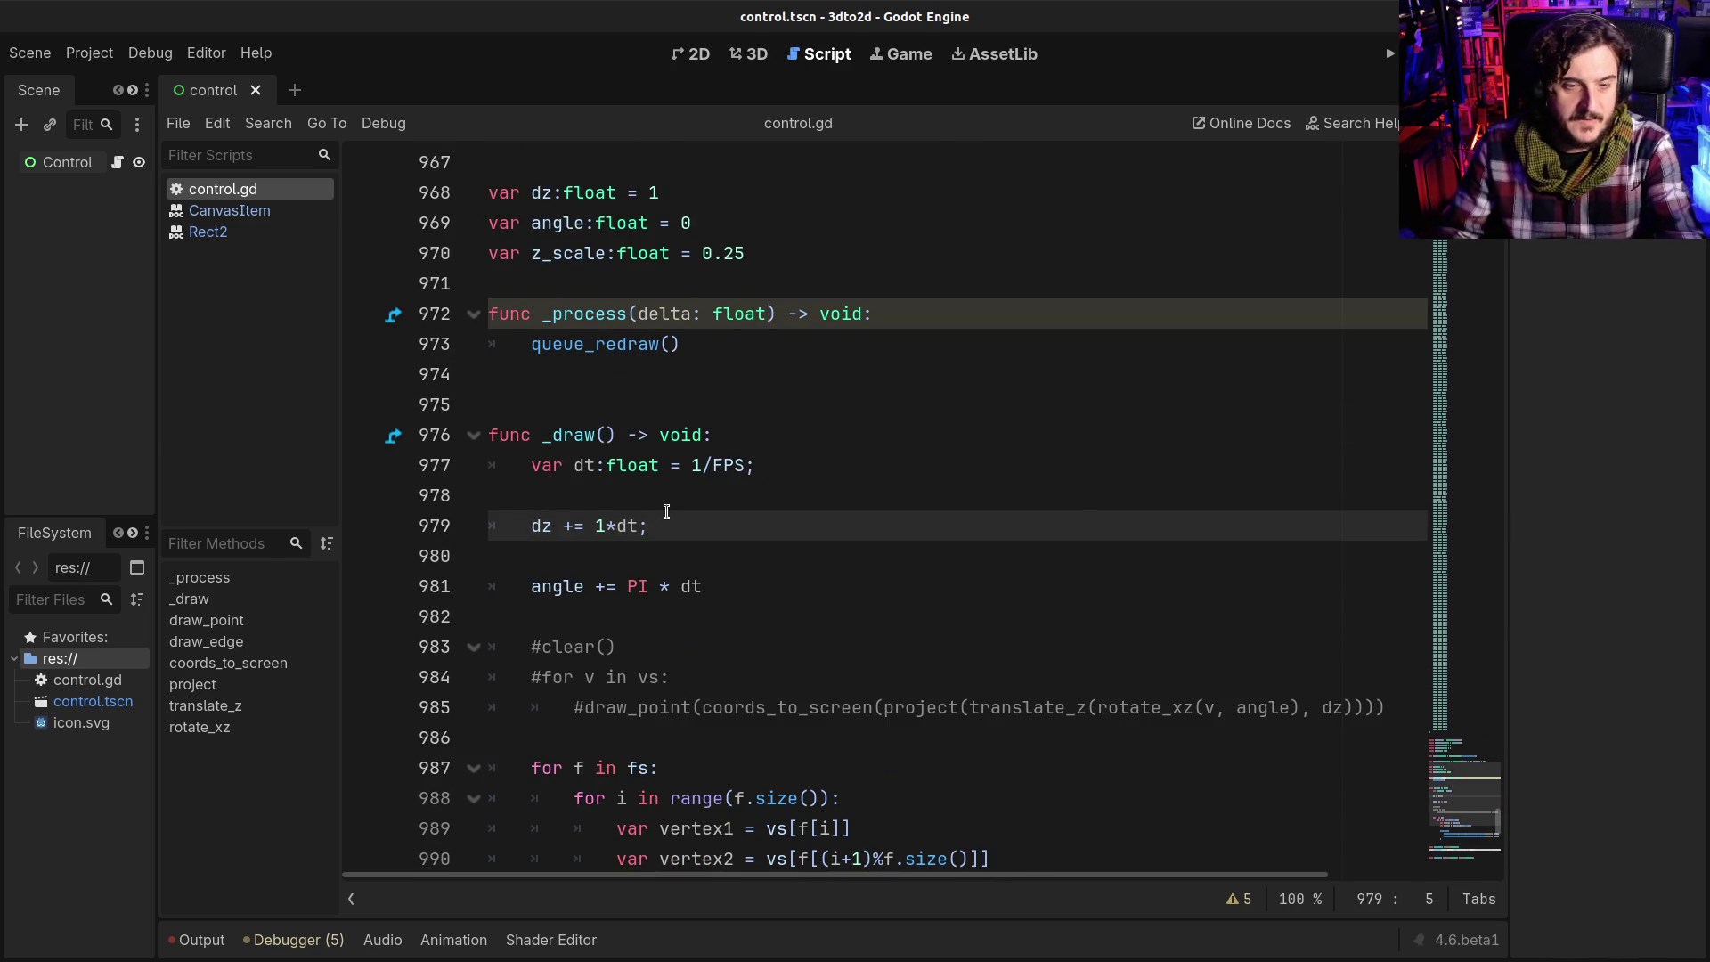
key(F5)
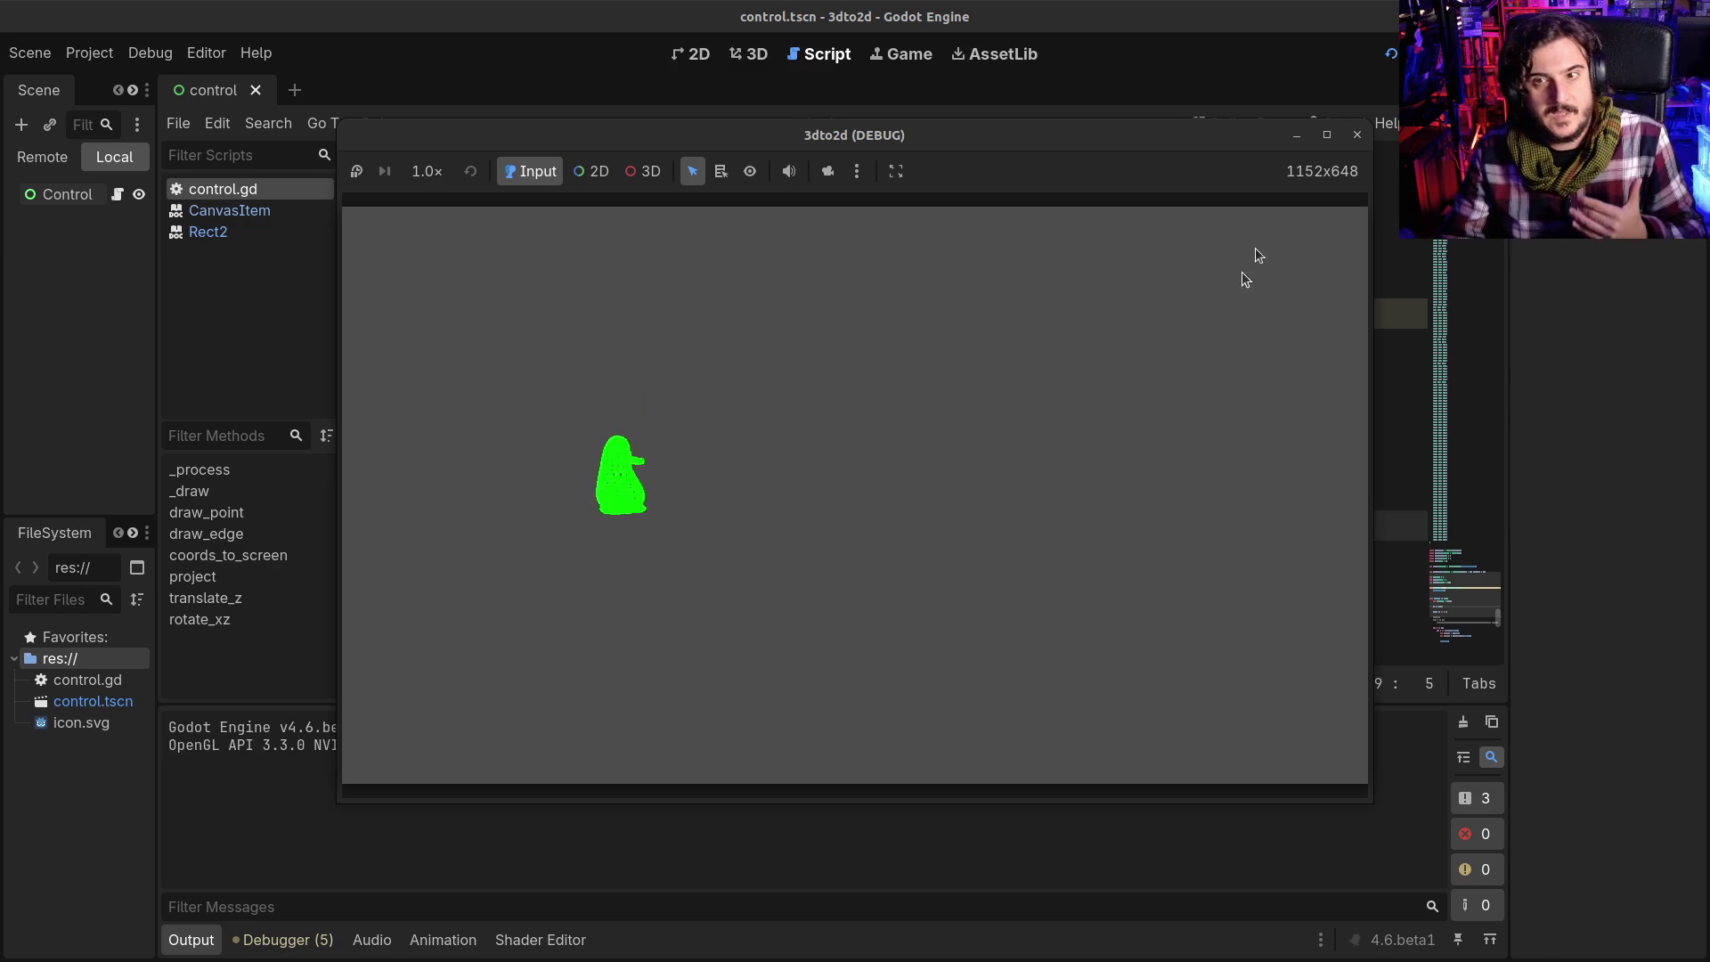
key(F8)
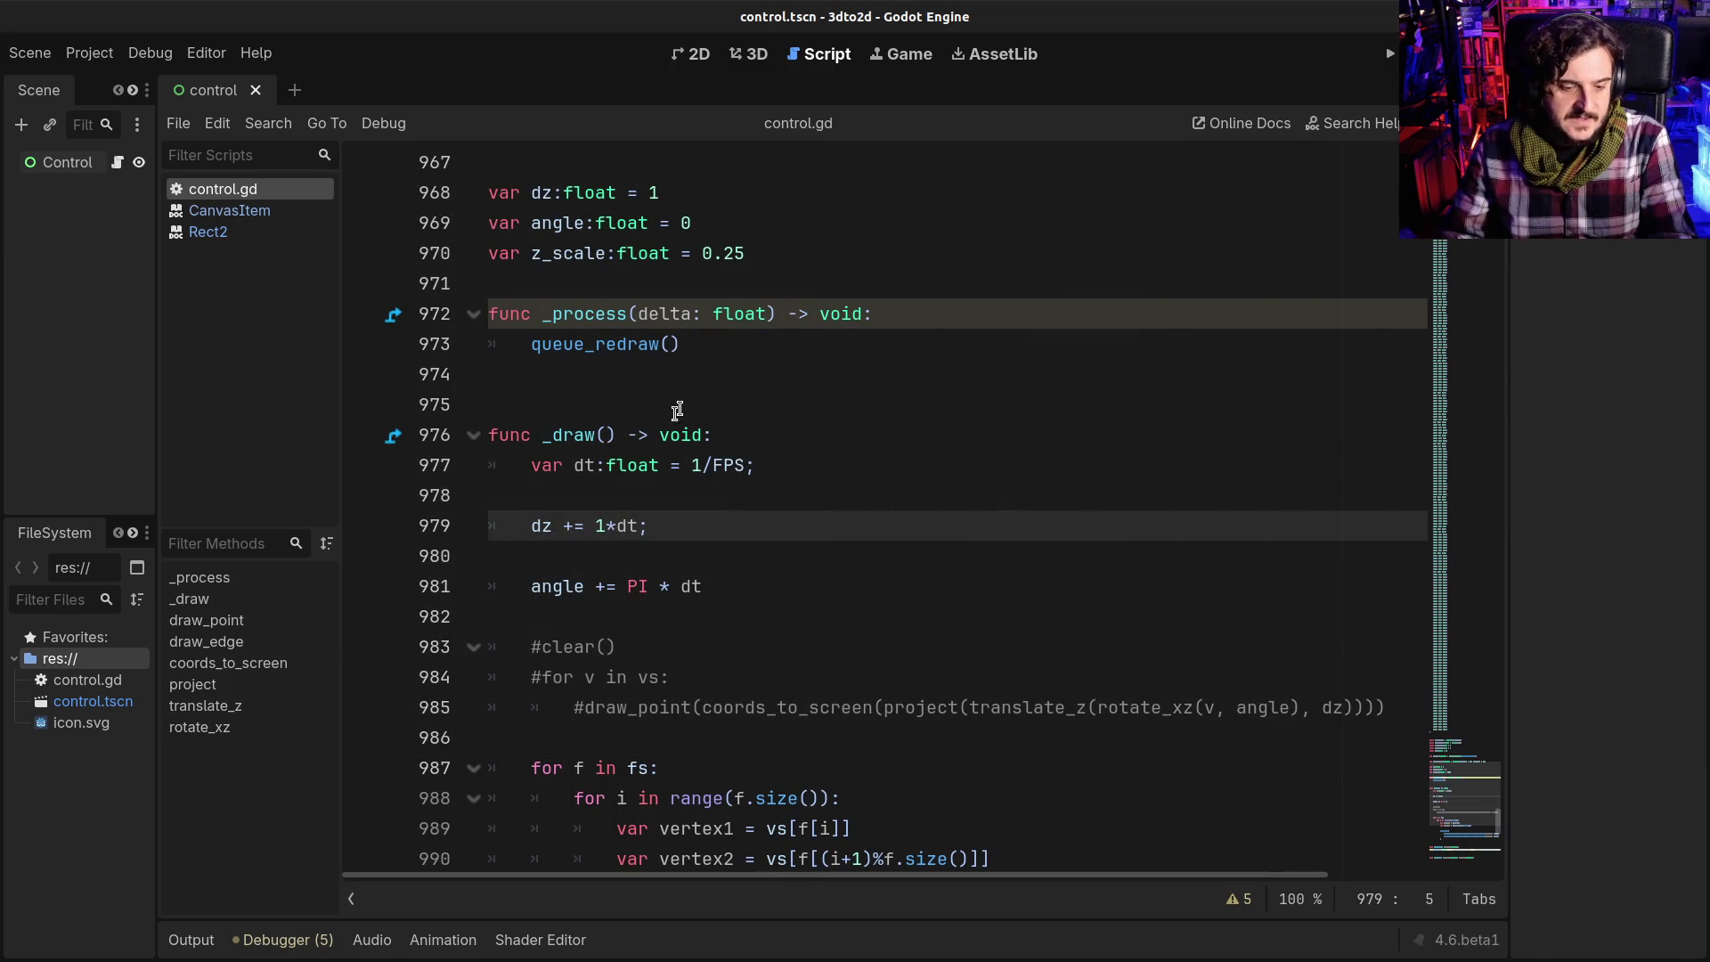
text(#)
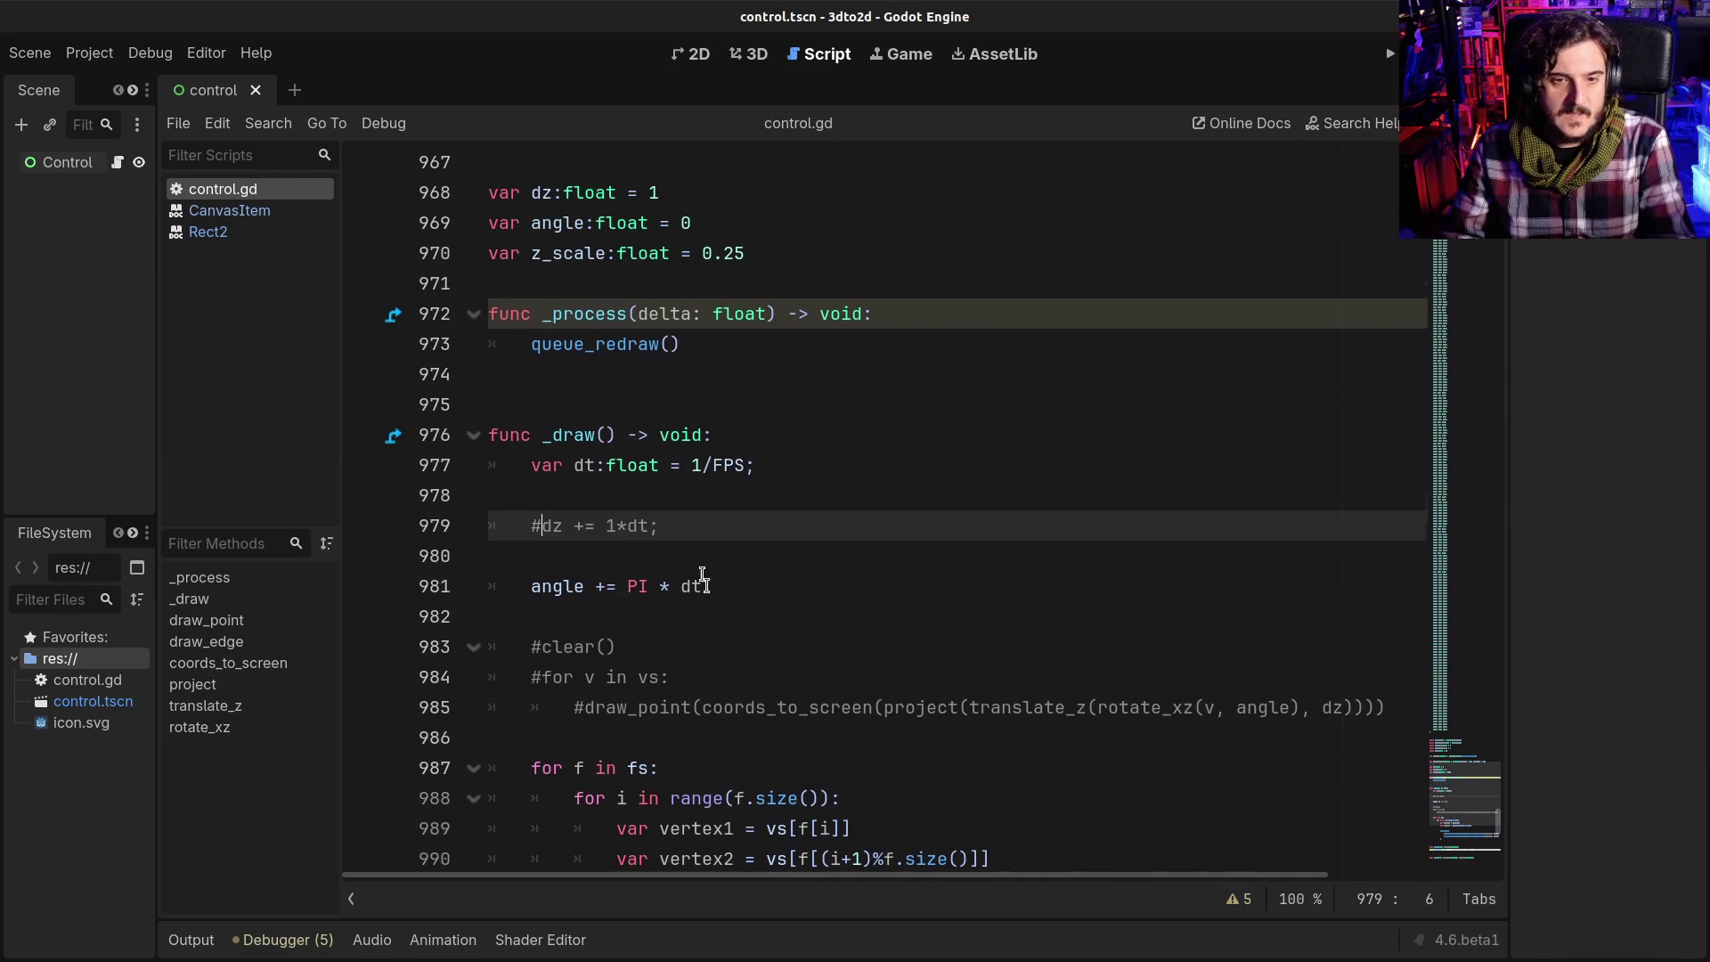
scroll(703, 578, down, 12)
scroll(681, 628, up, 1)
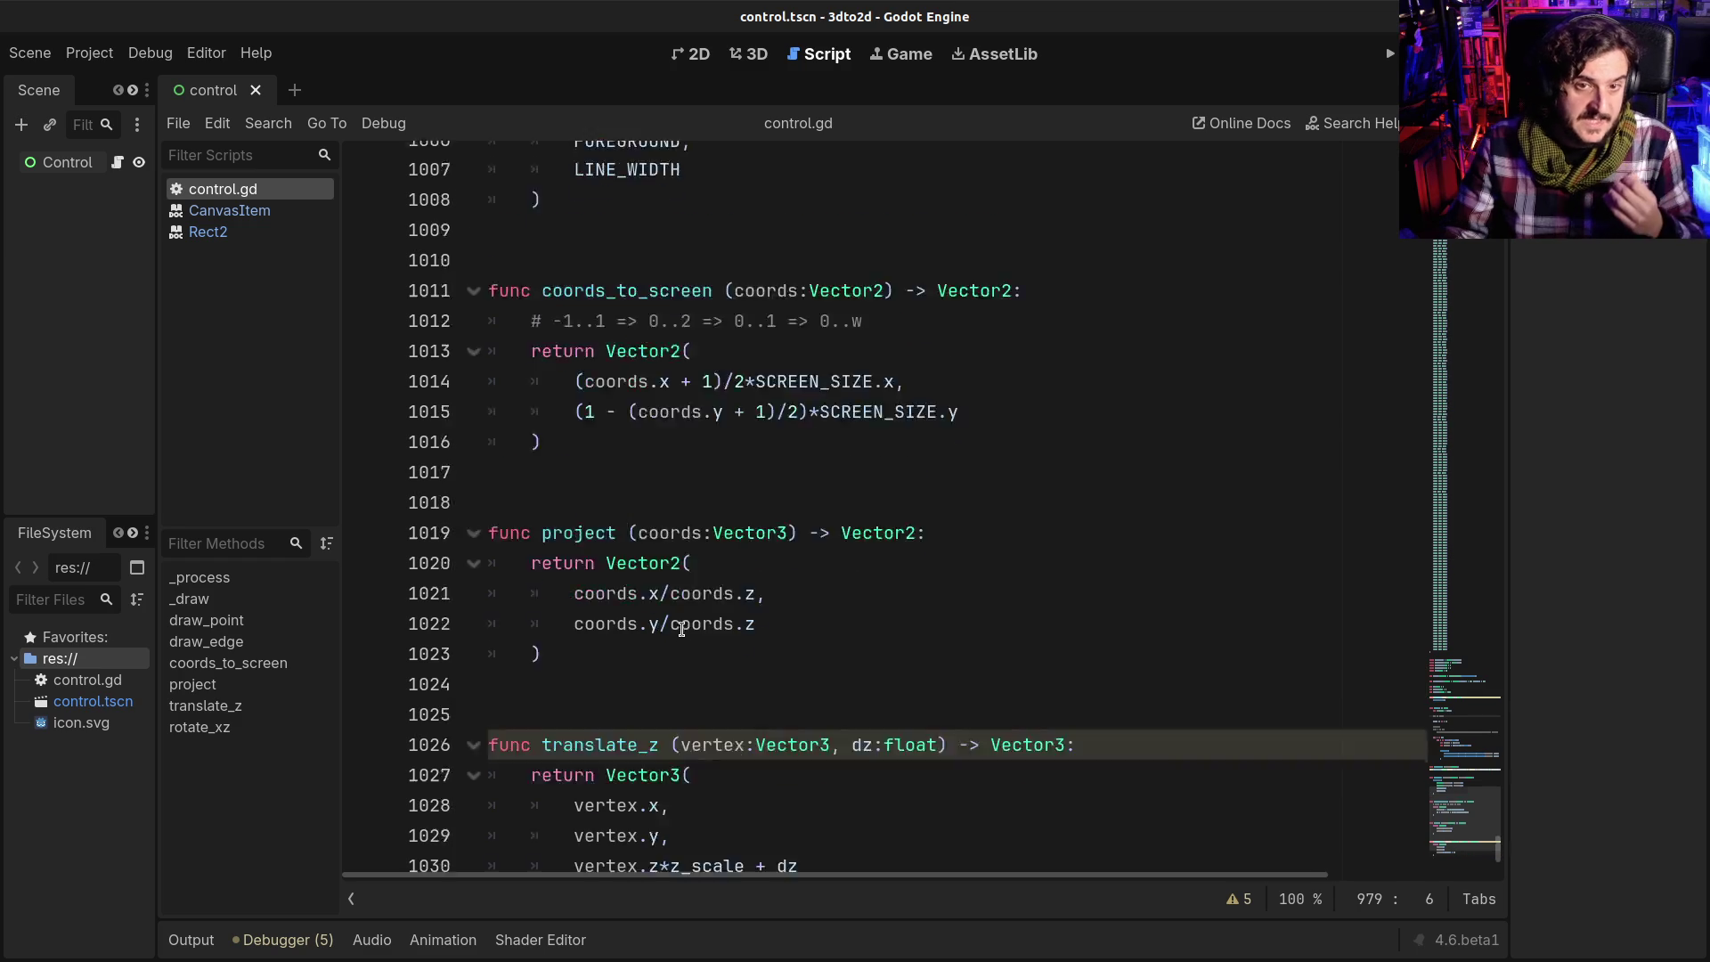
scroll(681, 629, up, 3)
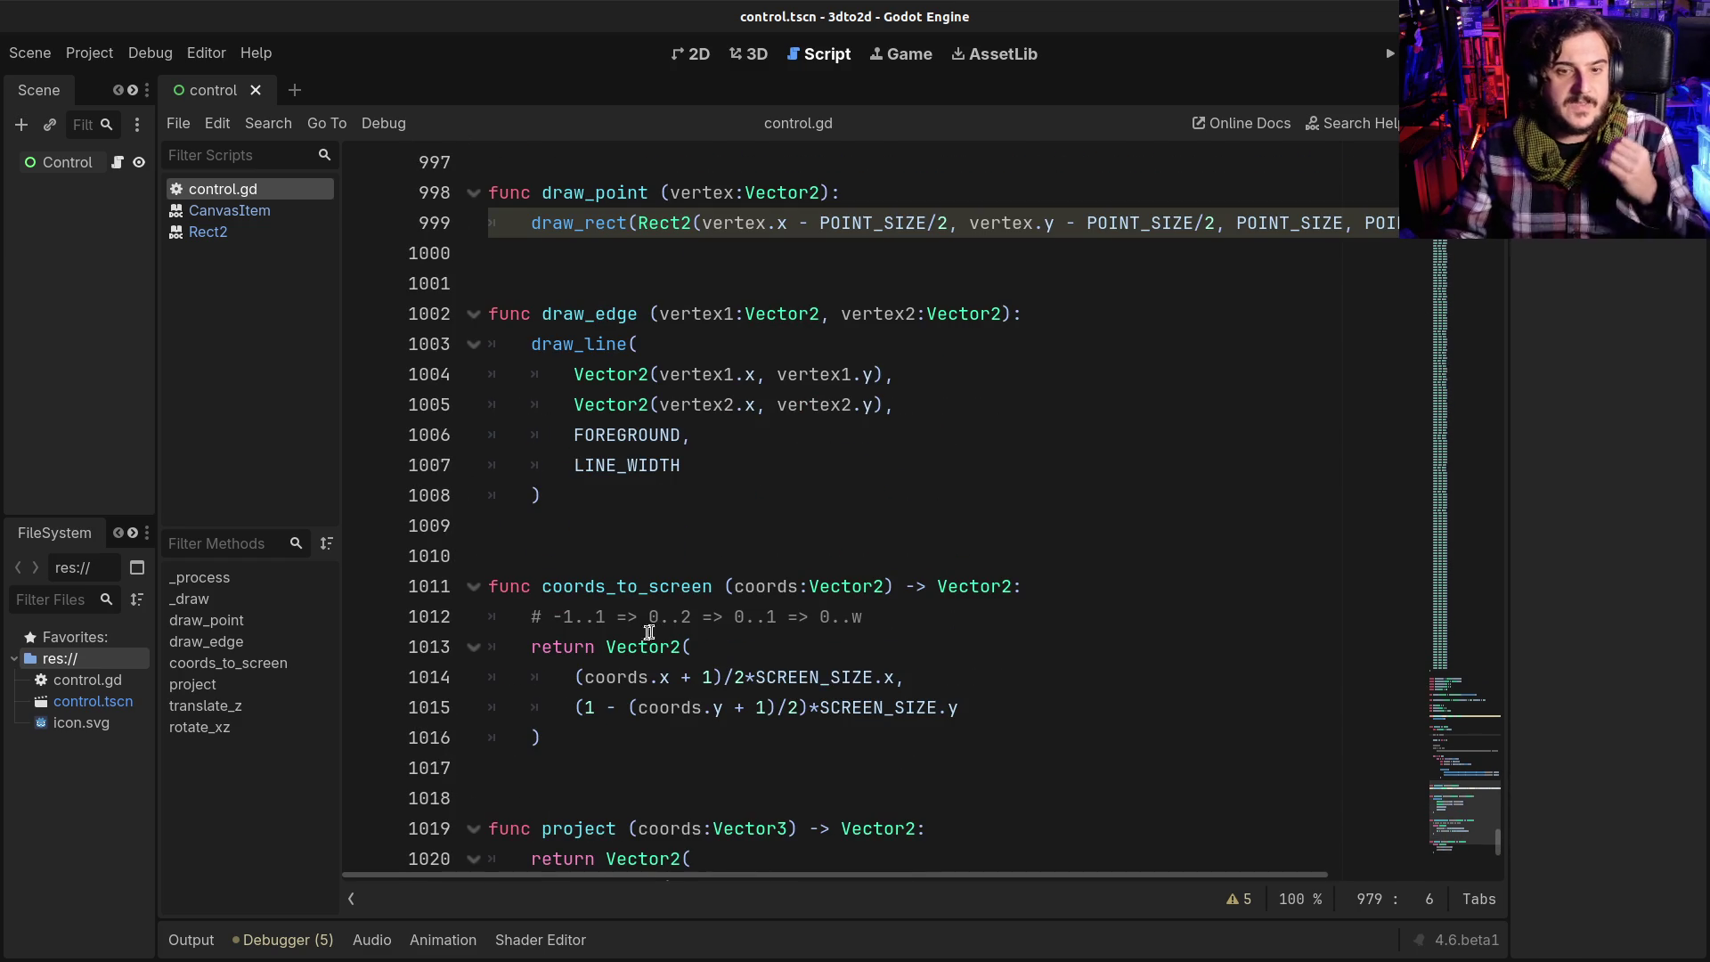
scroll(648, 632, down, 1)
mouse_move(531, 495)
mouse_down()
mouse_move(655, 534)
mouse_move(704, 655)
mouse_up()
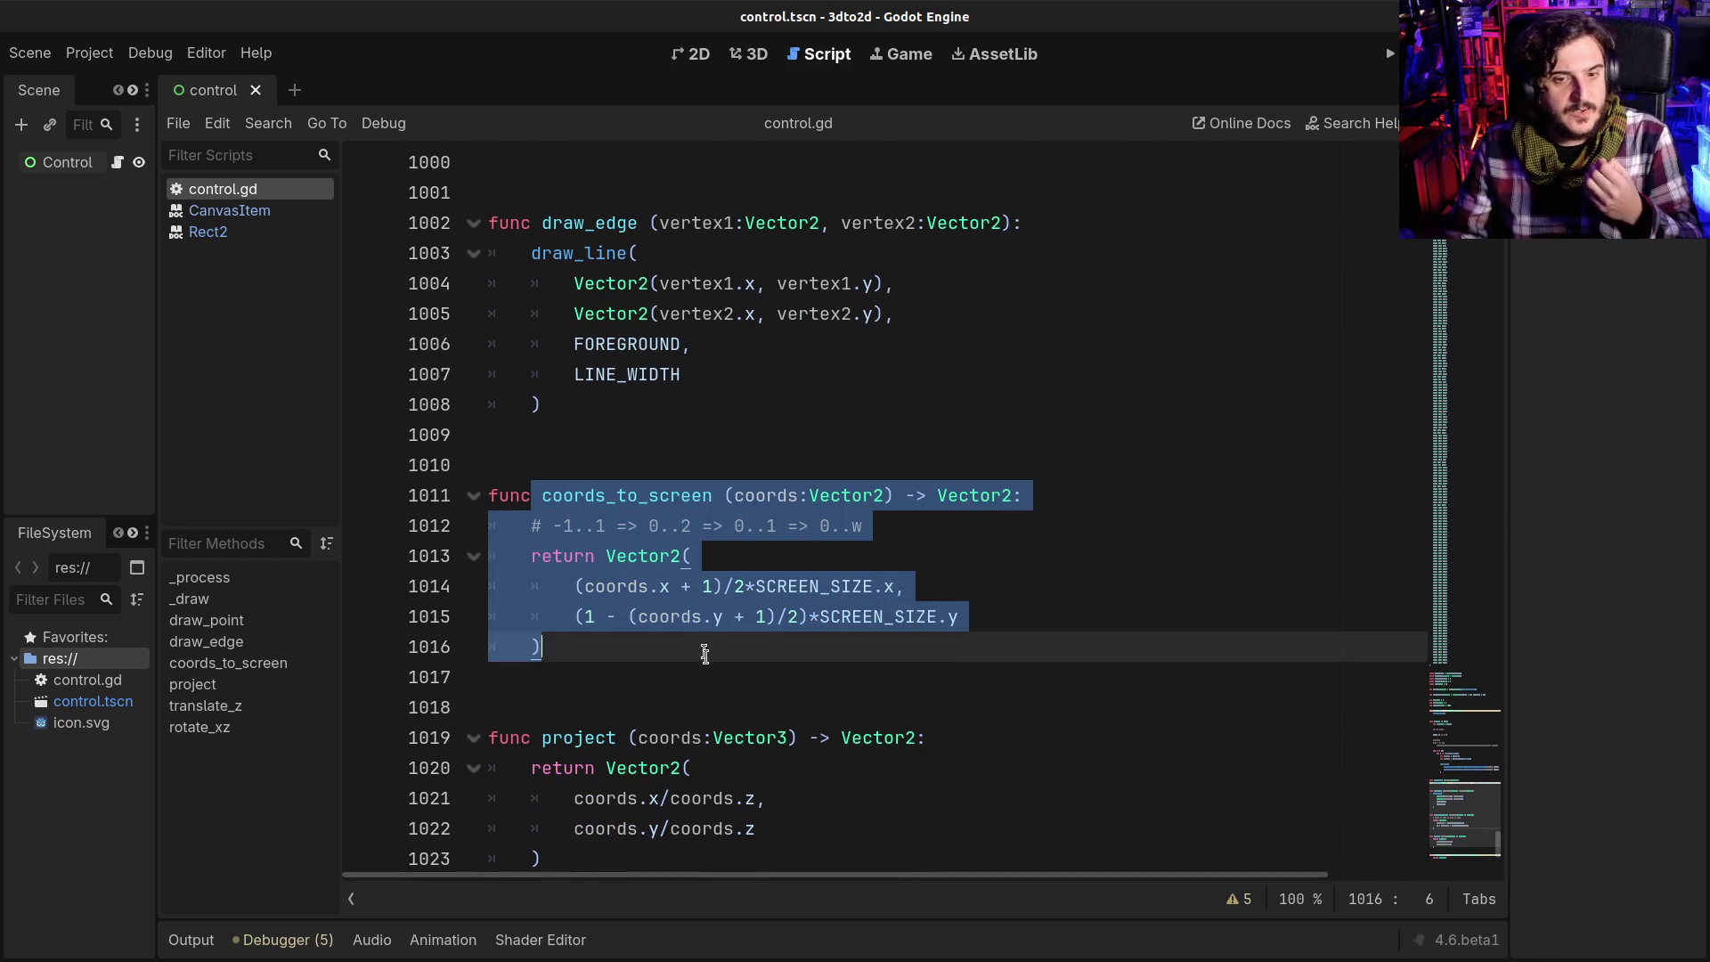
scroll(704, 655, down, 1)
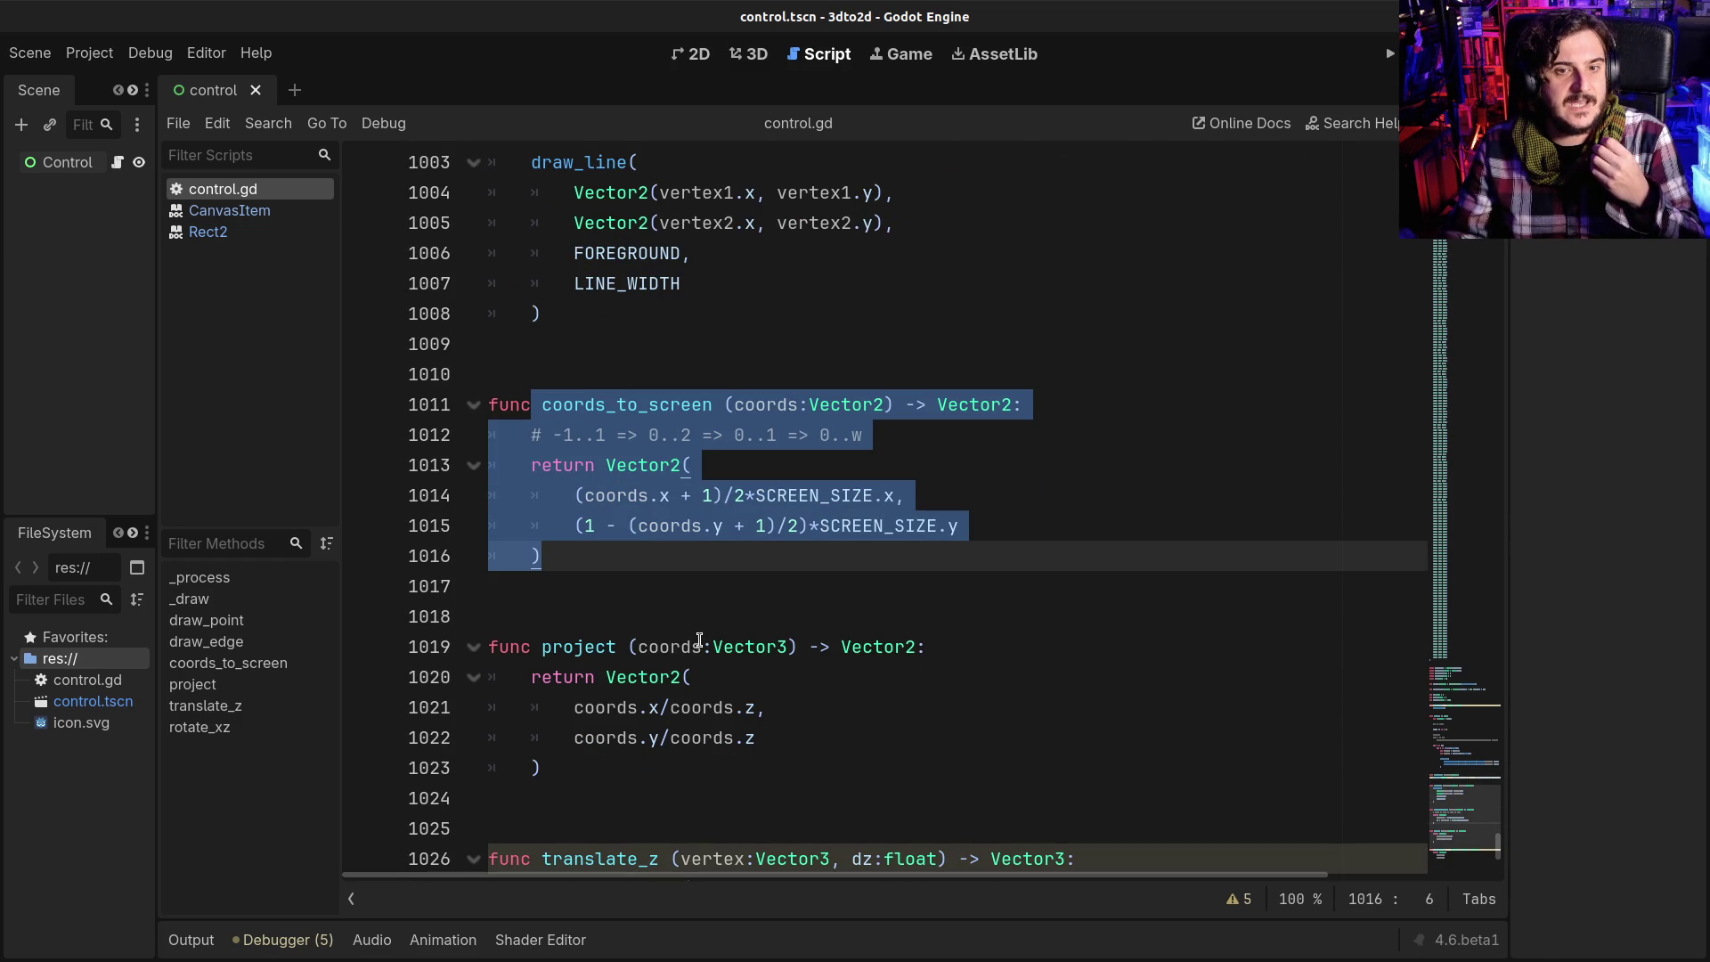
scroll(699, 639, down, 1)
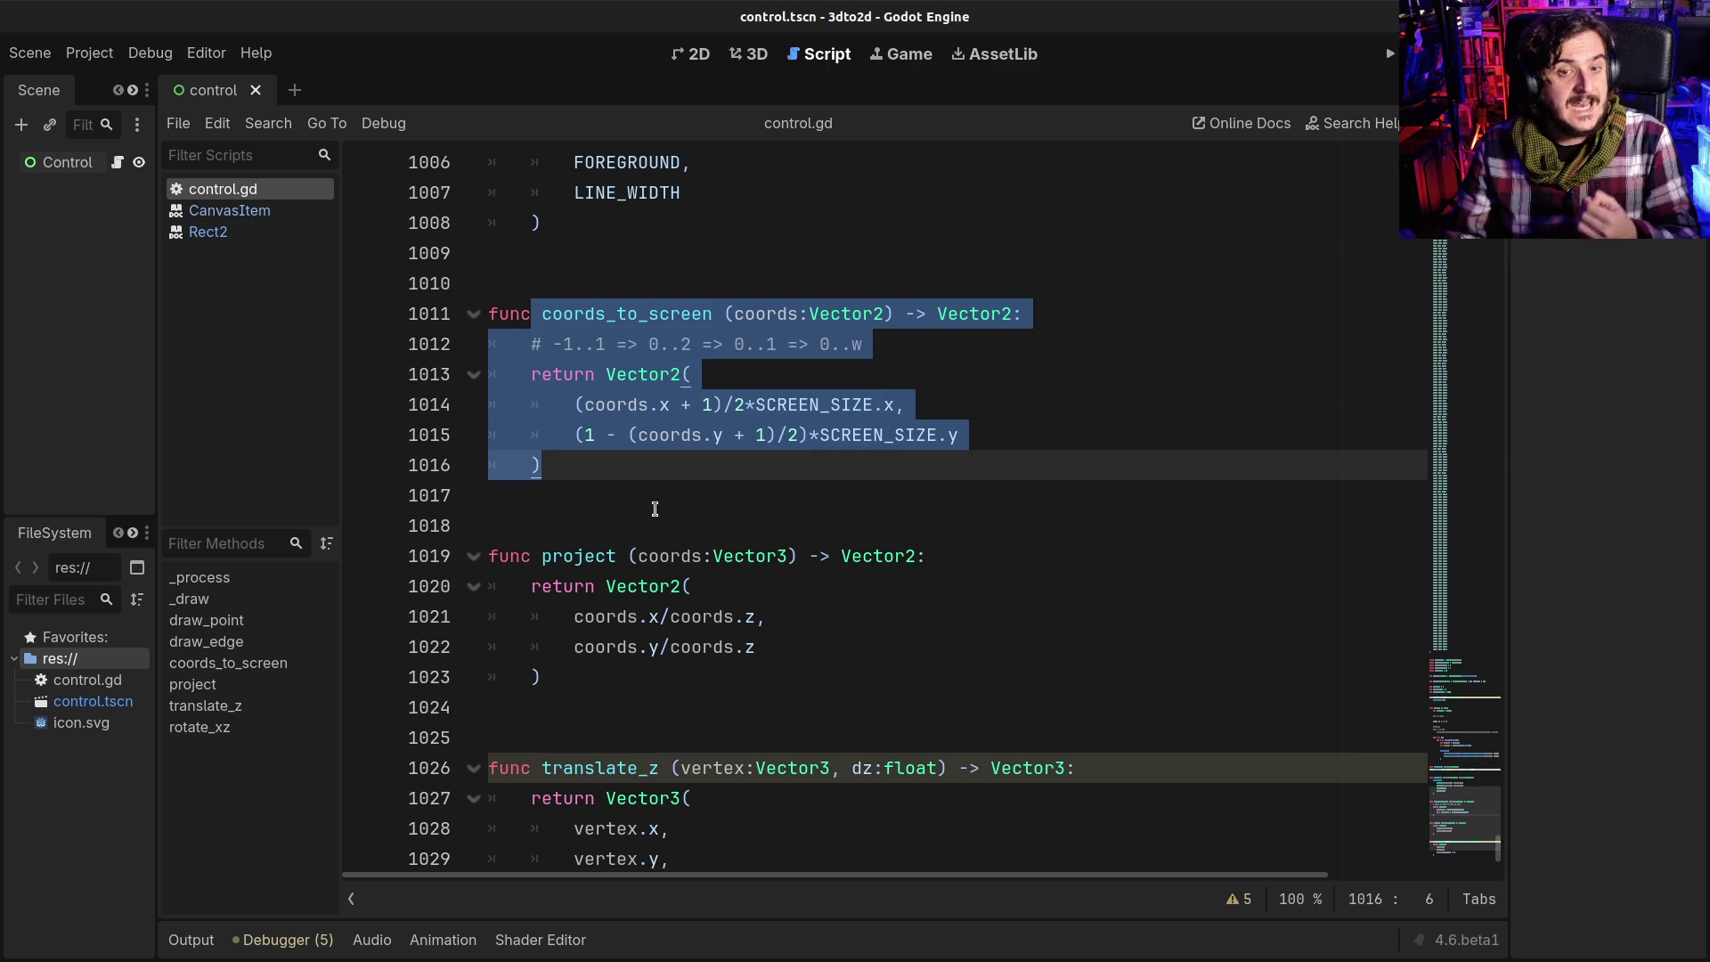
click(646, 397)
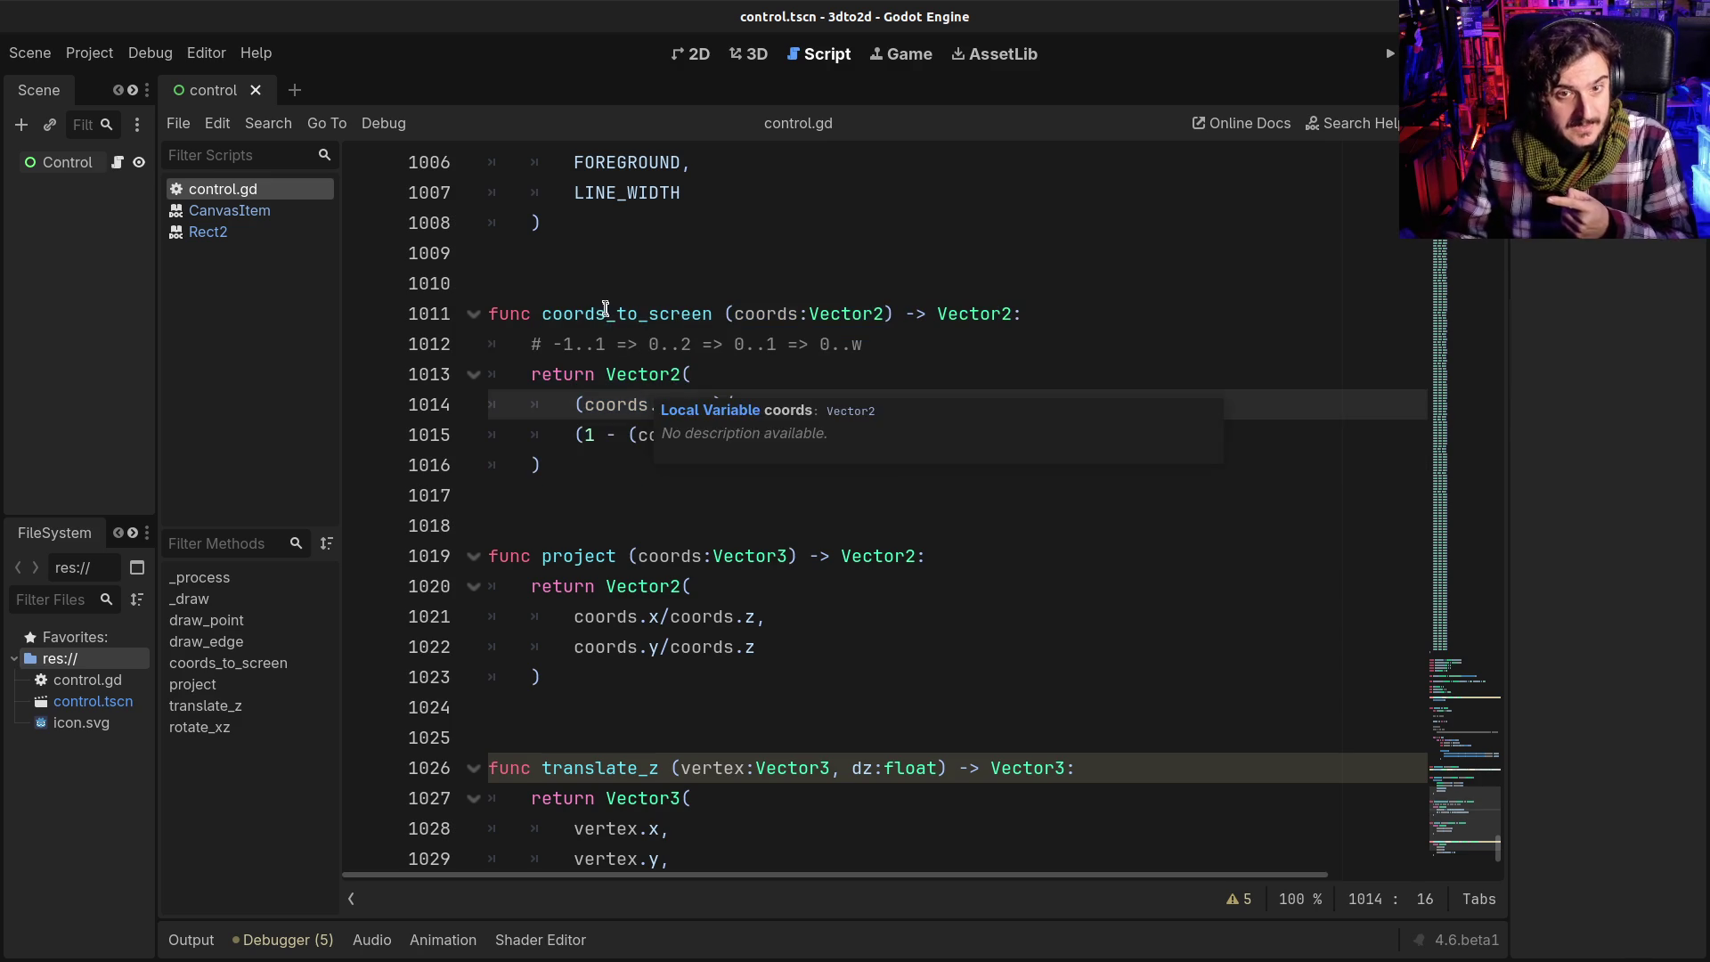
mouse_move(606, 313)
mouse_down()
mouse_move(726, 437)
mouse_move(726, 466)
mouse_up()
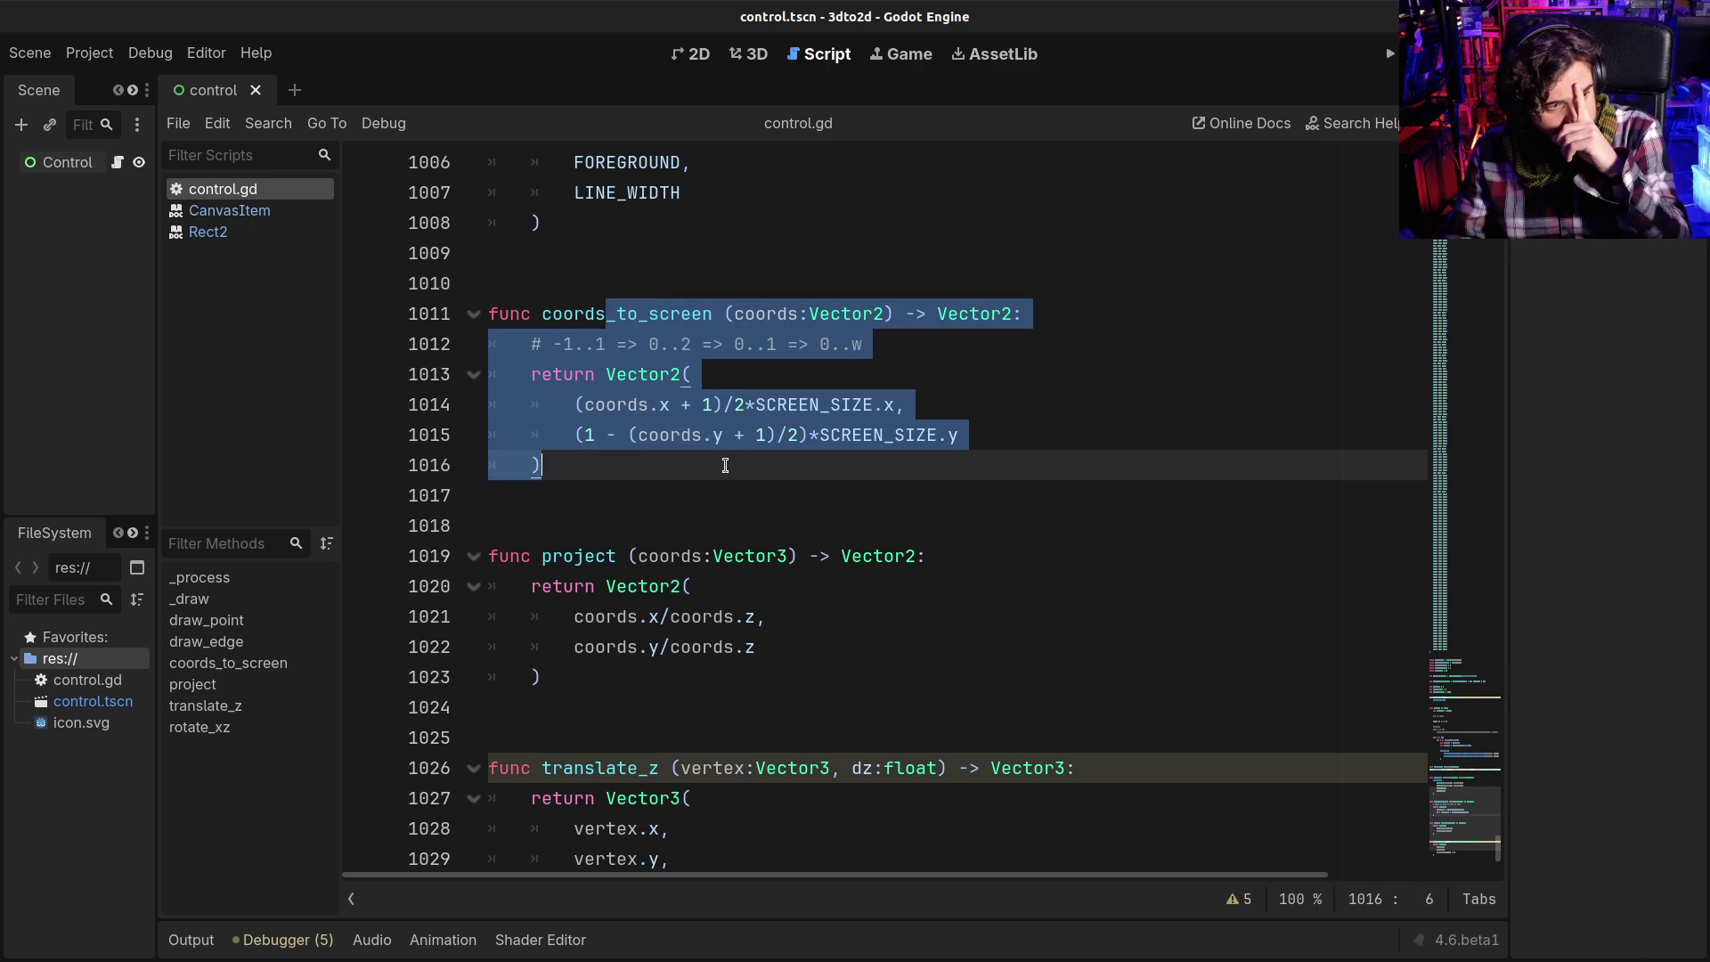
click(640, 496)
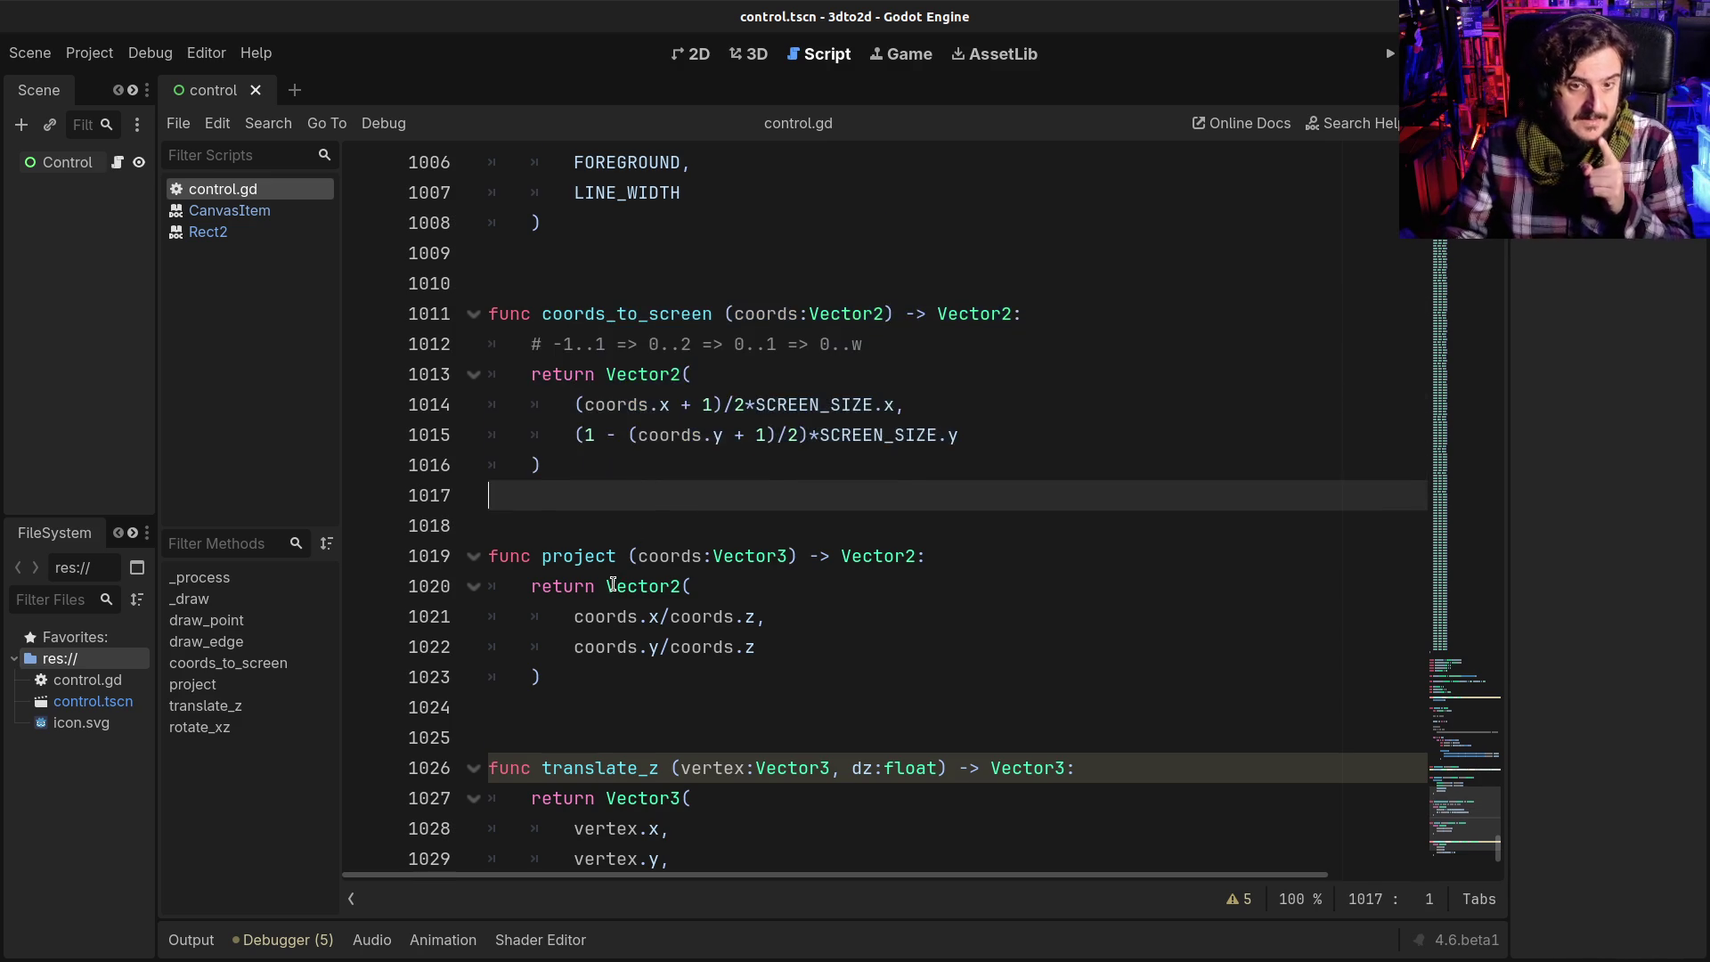
scroll(628, 556, down, 1)
click(559, 465)
drag(559, 465, 611, 586)
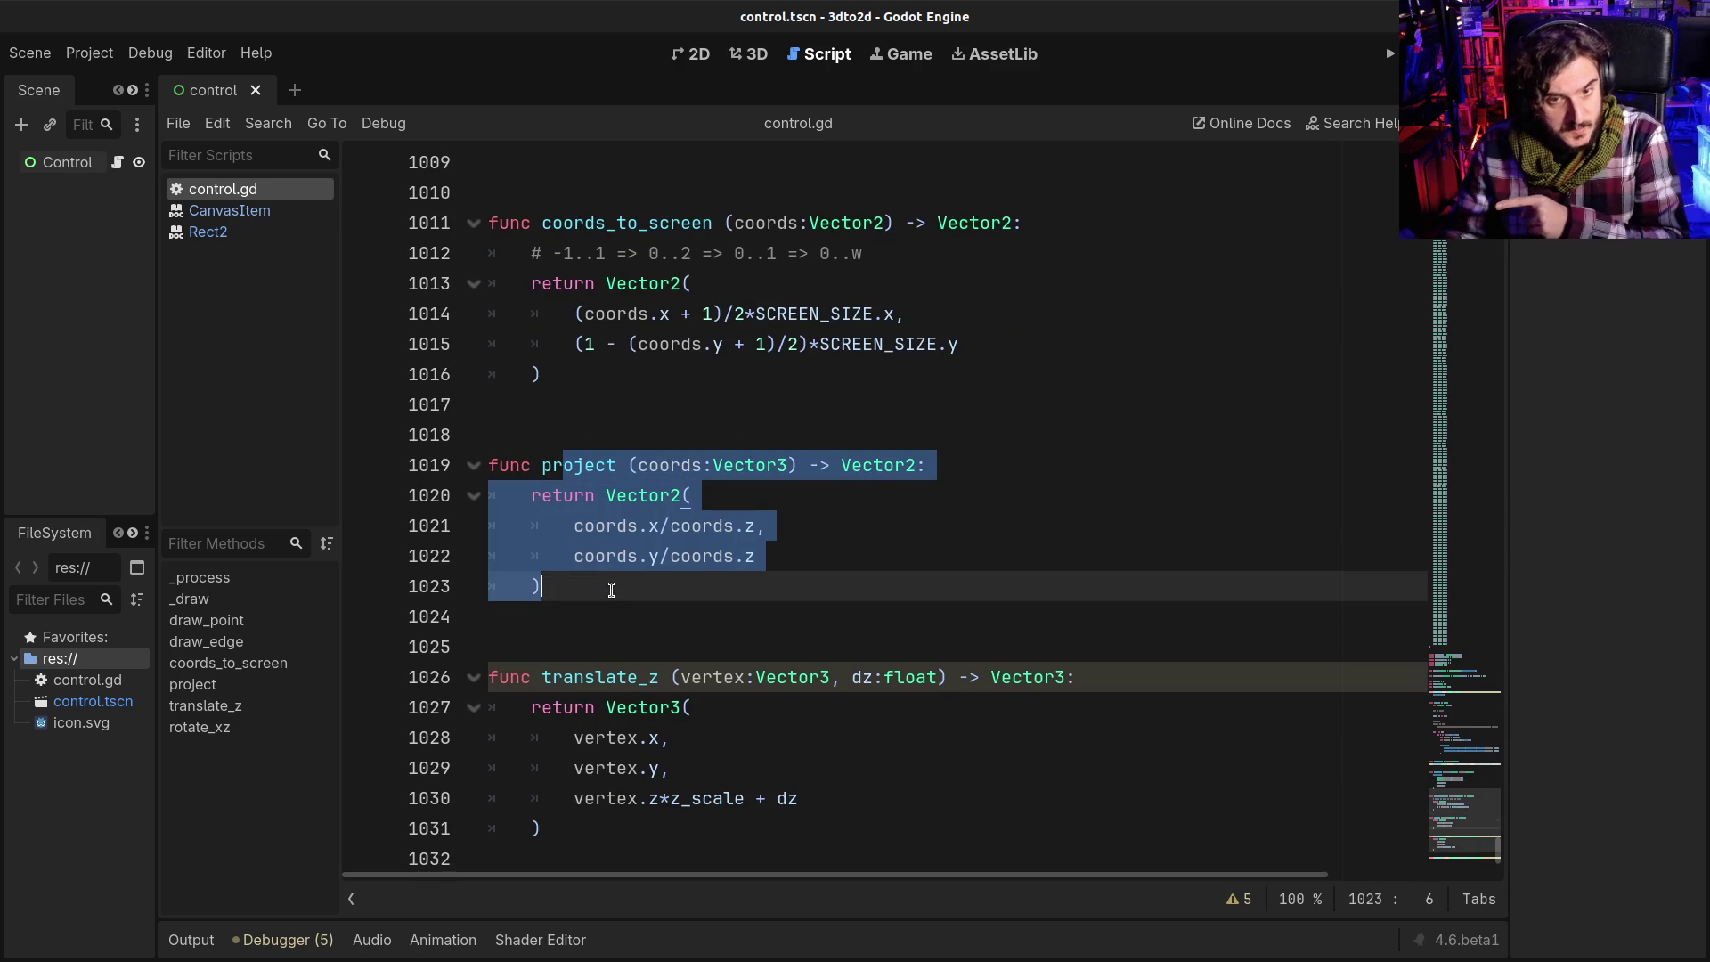
click(611, 589)
drag(609, 495, 646, 580)
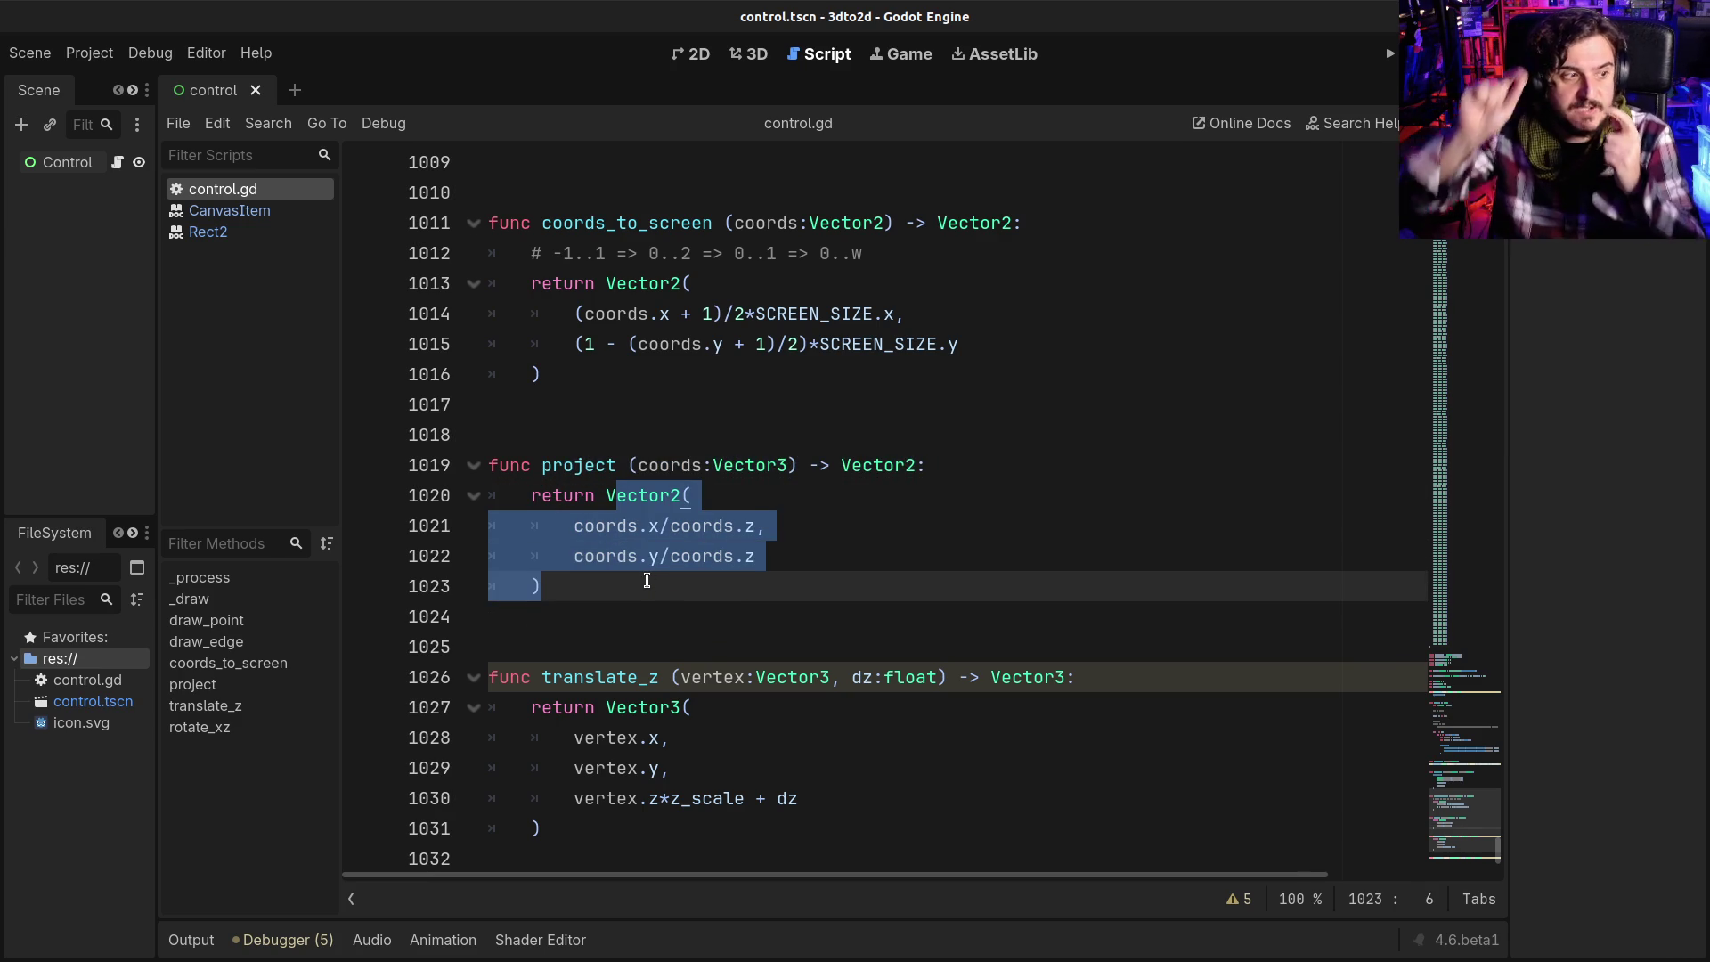
scroll(646, 580, up, 6)
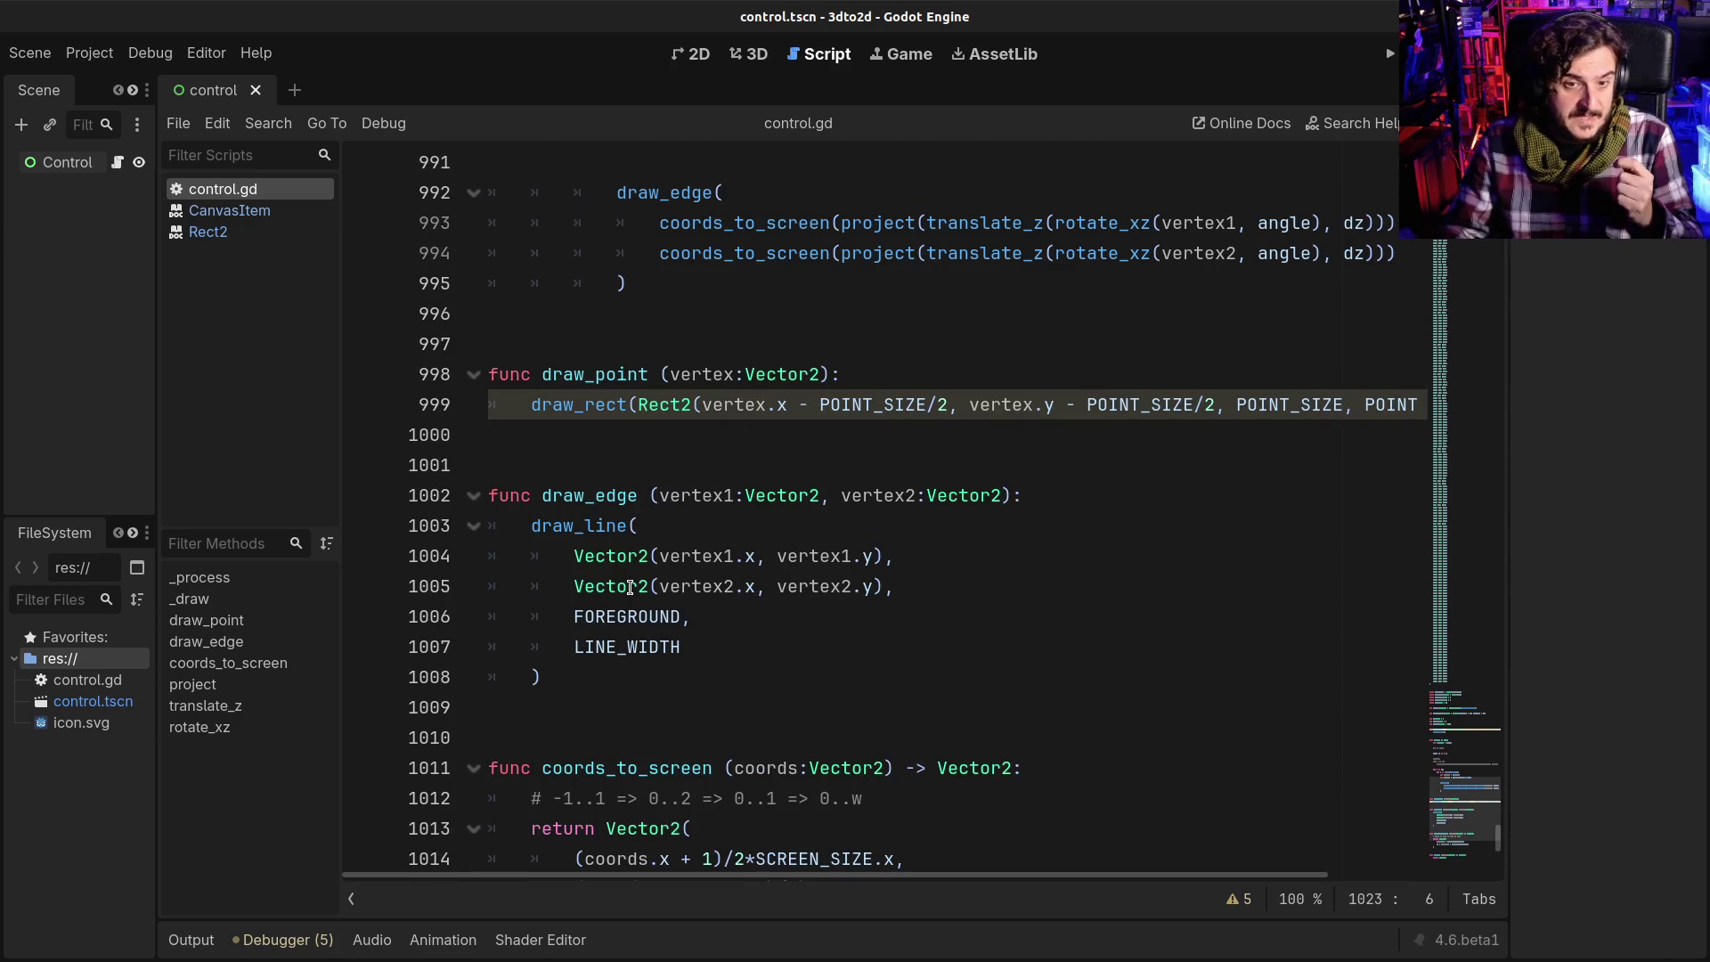
scroll(630, 588, up, 2)
text(,)
mouse_move(629, 556)
mouse_down()
mouse_move(668, 557)
mouse_move(677, 592)
mouse_up()
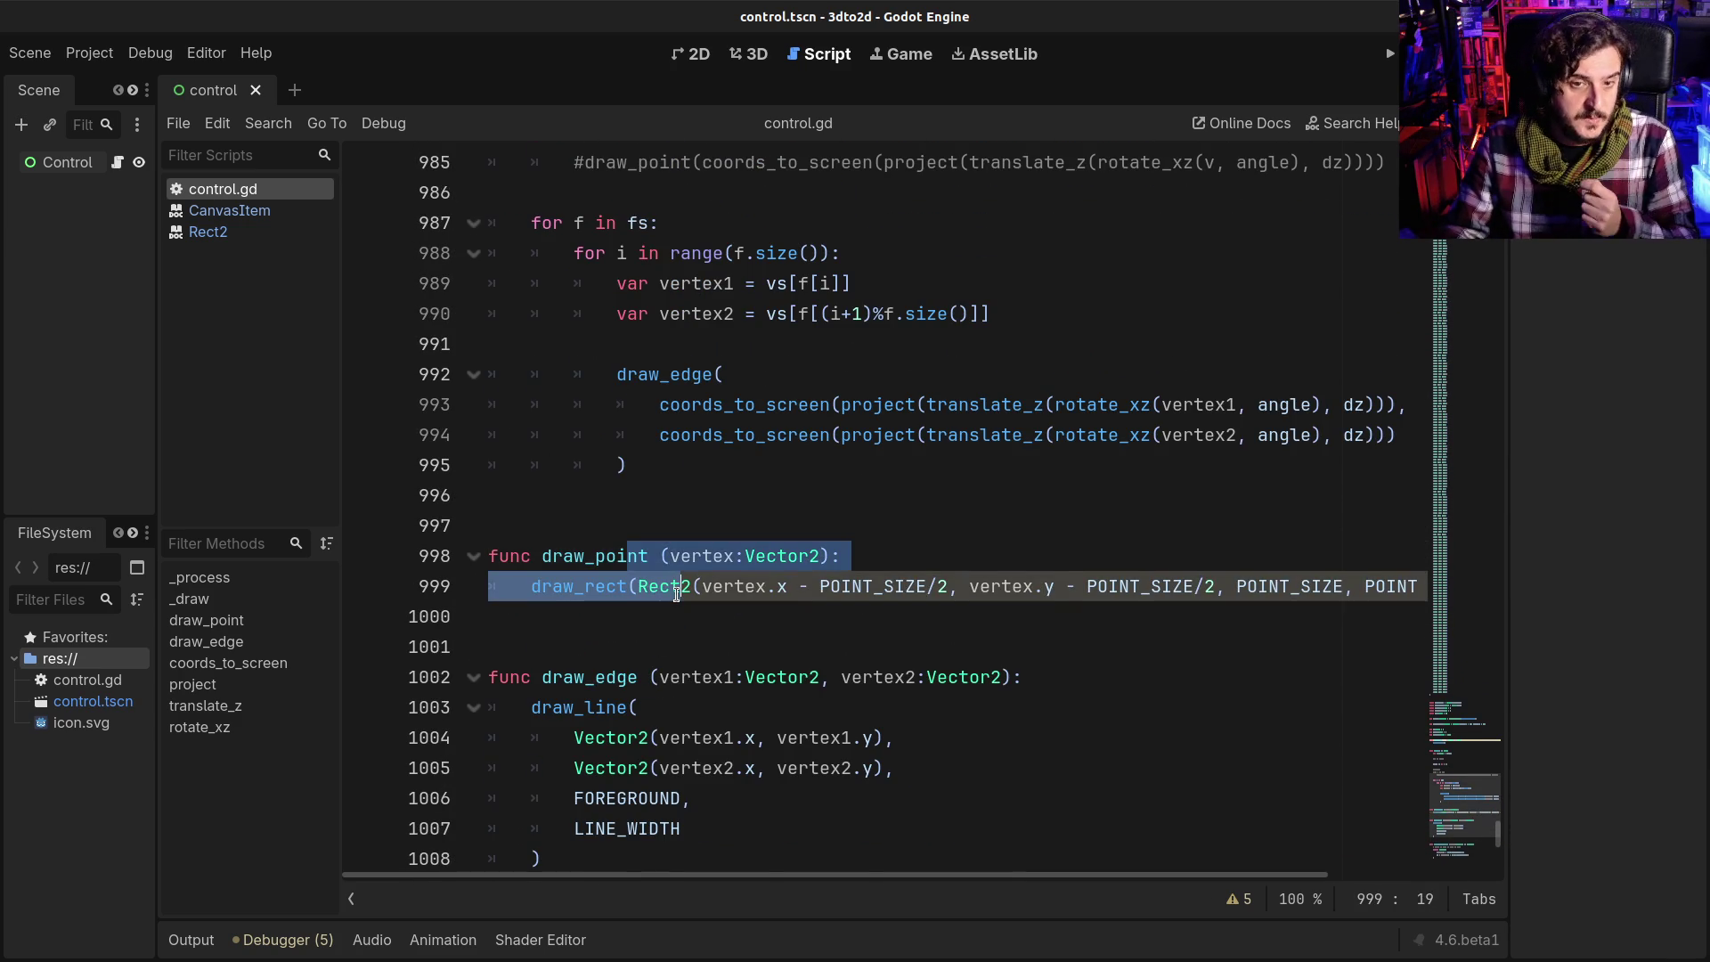
scroll(677, 592, down, 2)
drag(606, 495, 619, 672)
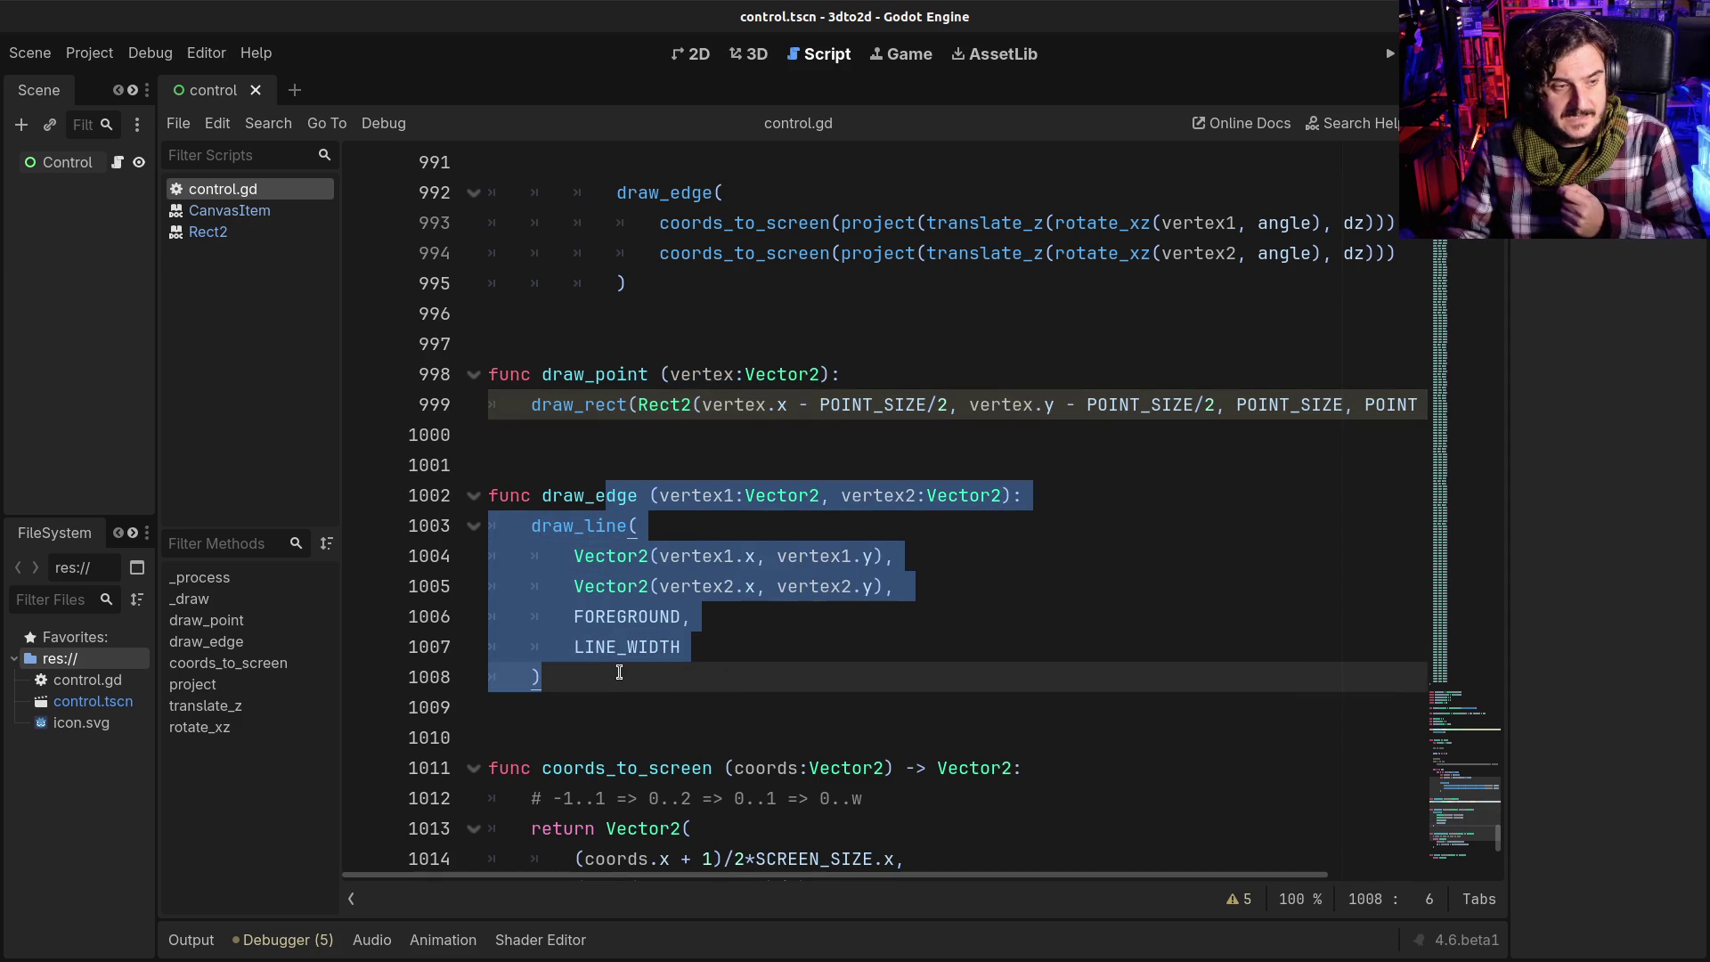
click(618, 672)
mouse_move(643, 642)
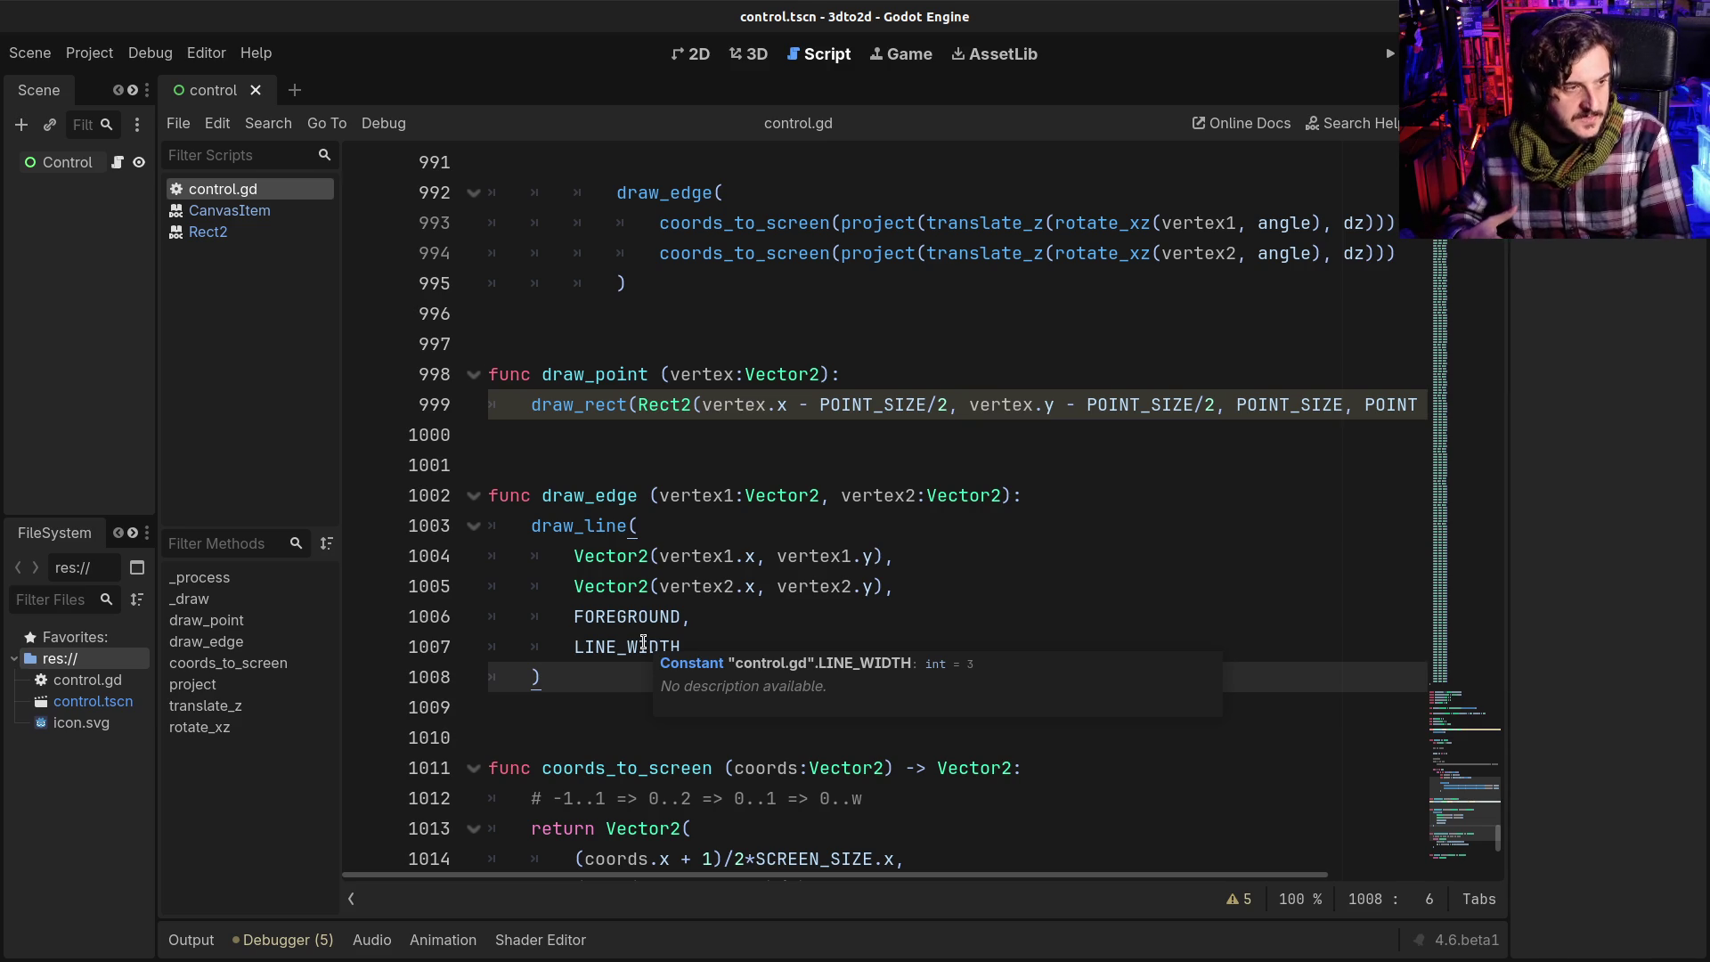
scroll(643, 643, down, 8)
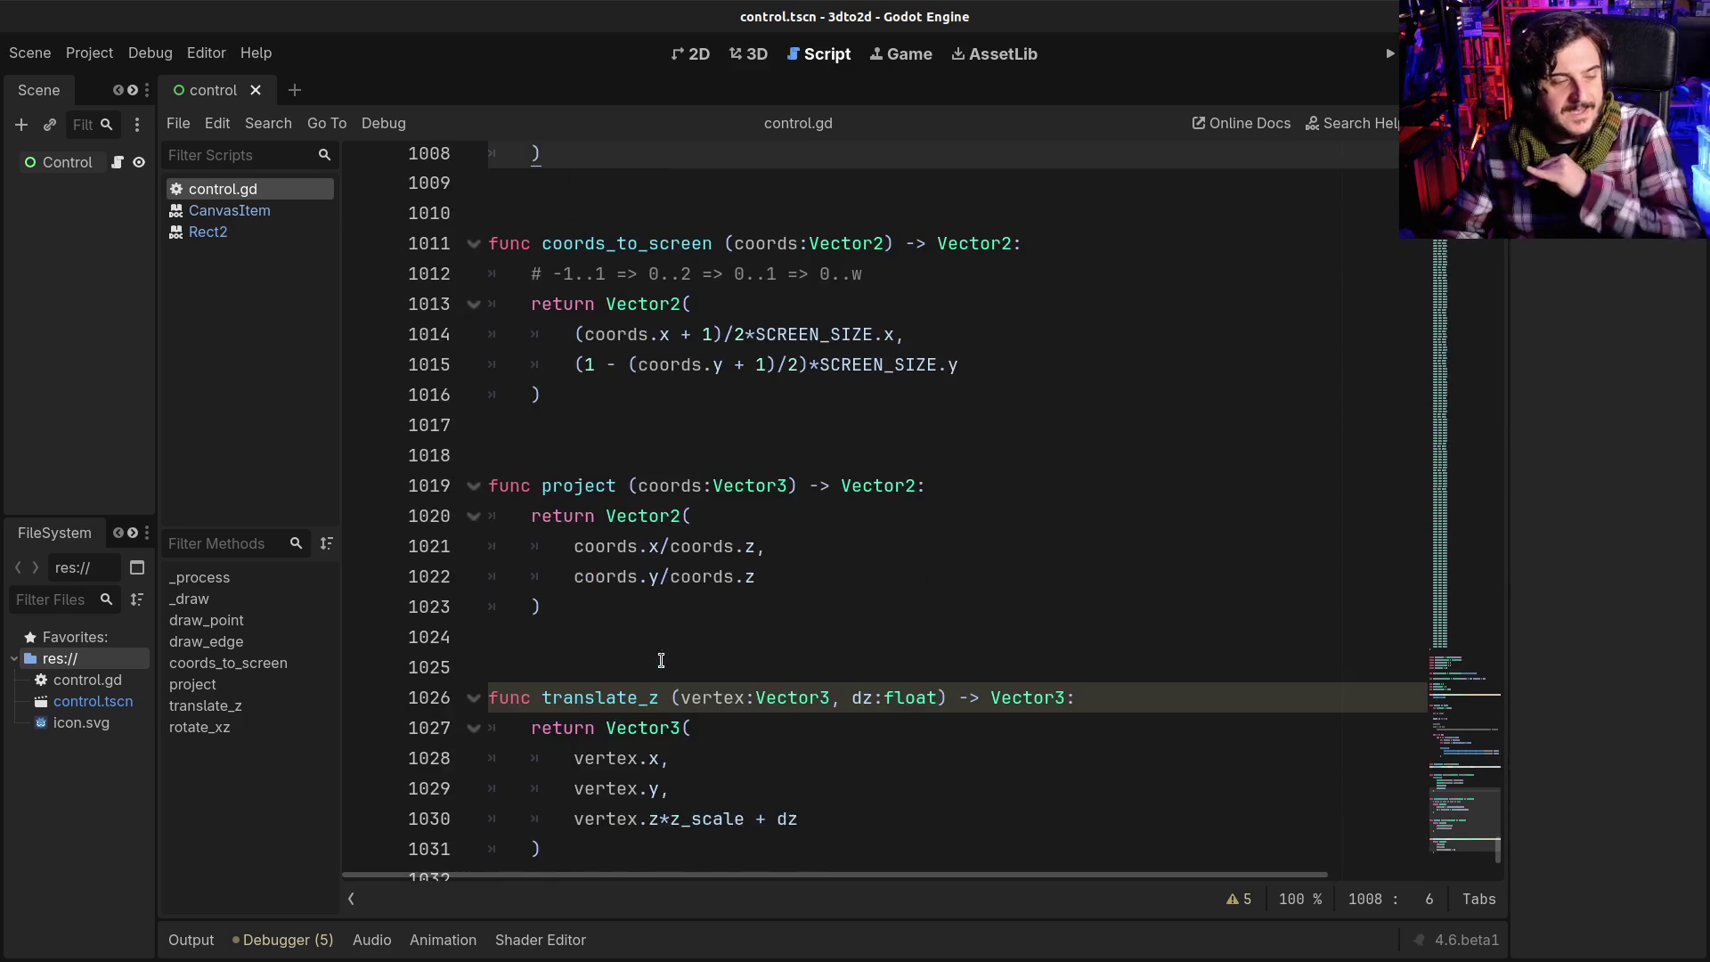
scroll(638, 732, down, 1)
scroll(641, 731, up, 1)
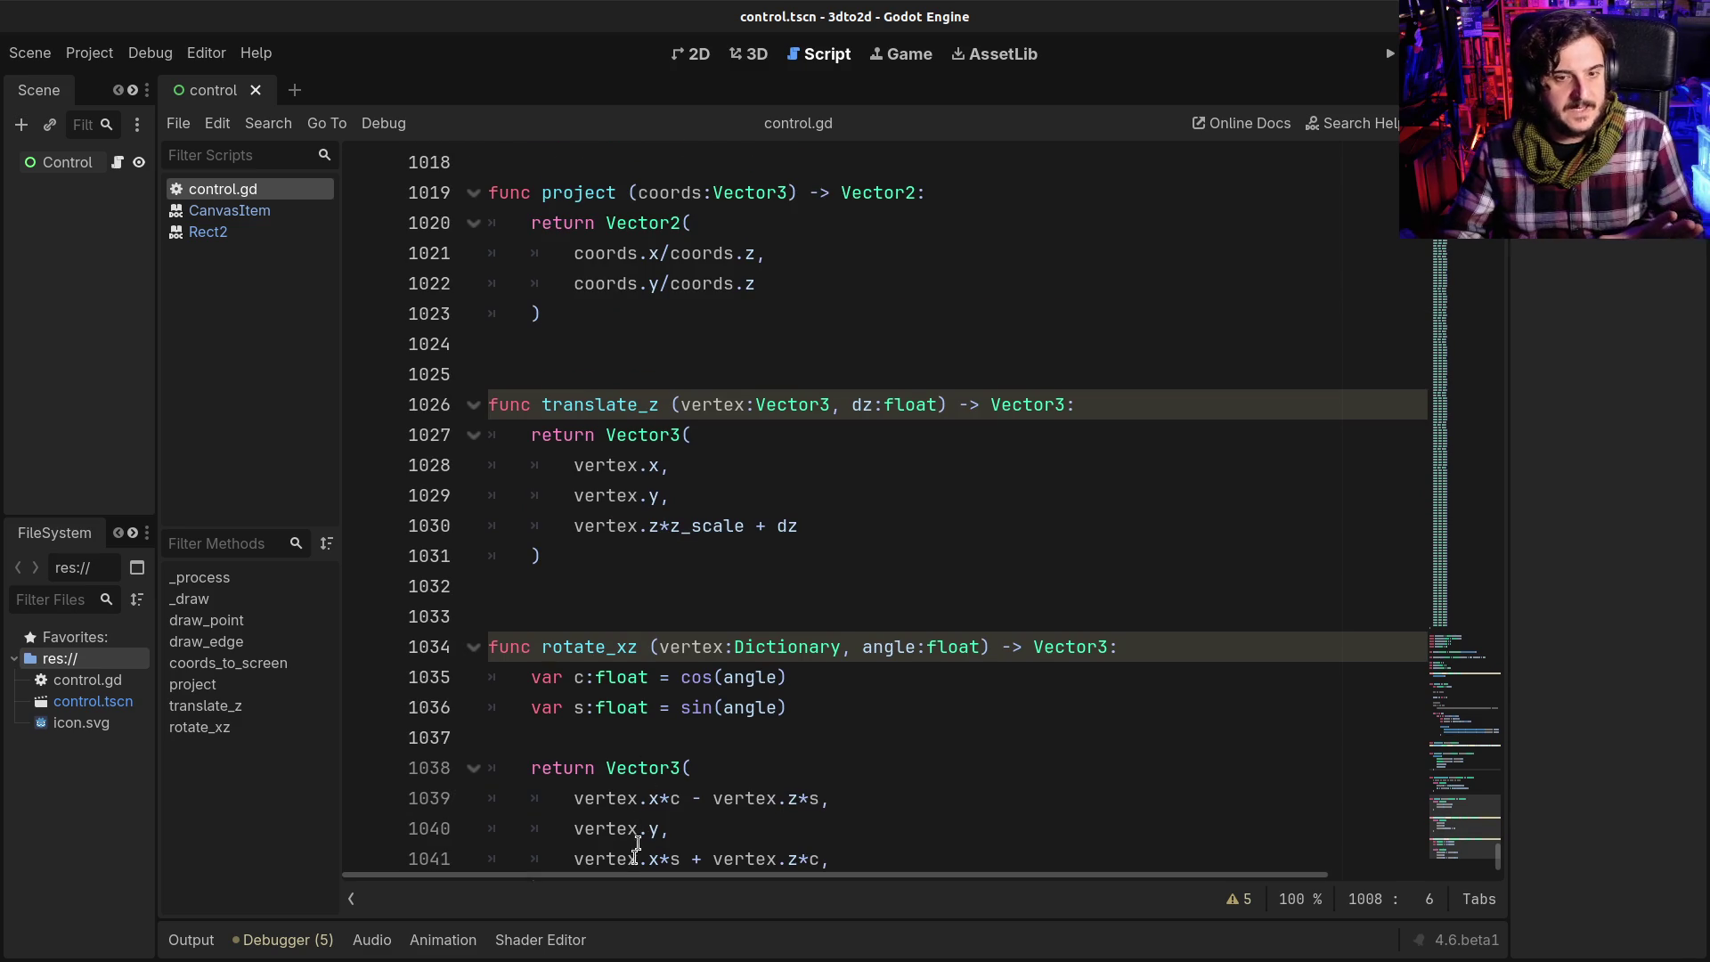
scroll(608, 755, down, 1)
click(552, 556)
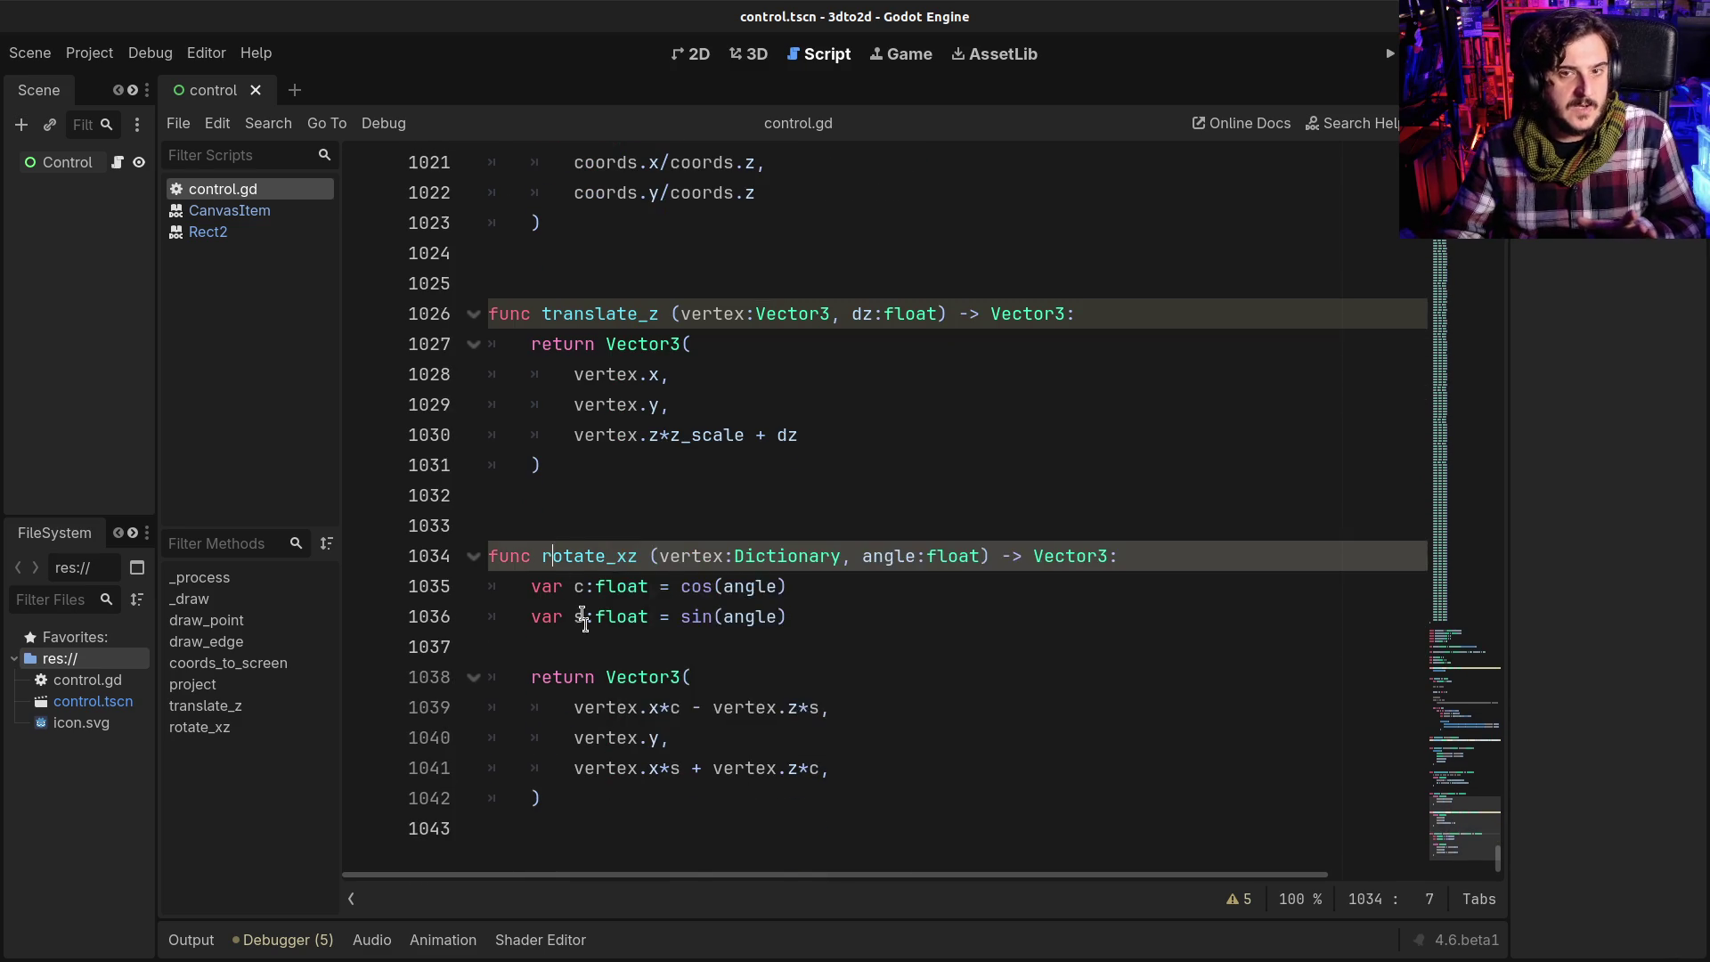
scroll(606, 632, up, 3)
scroll(605, 632, up, 2)
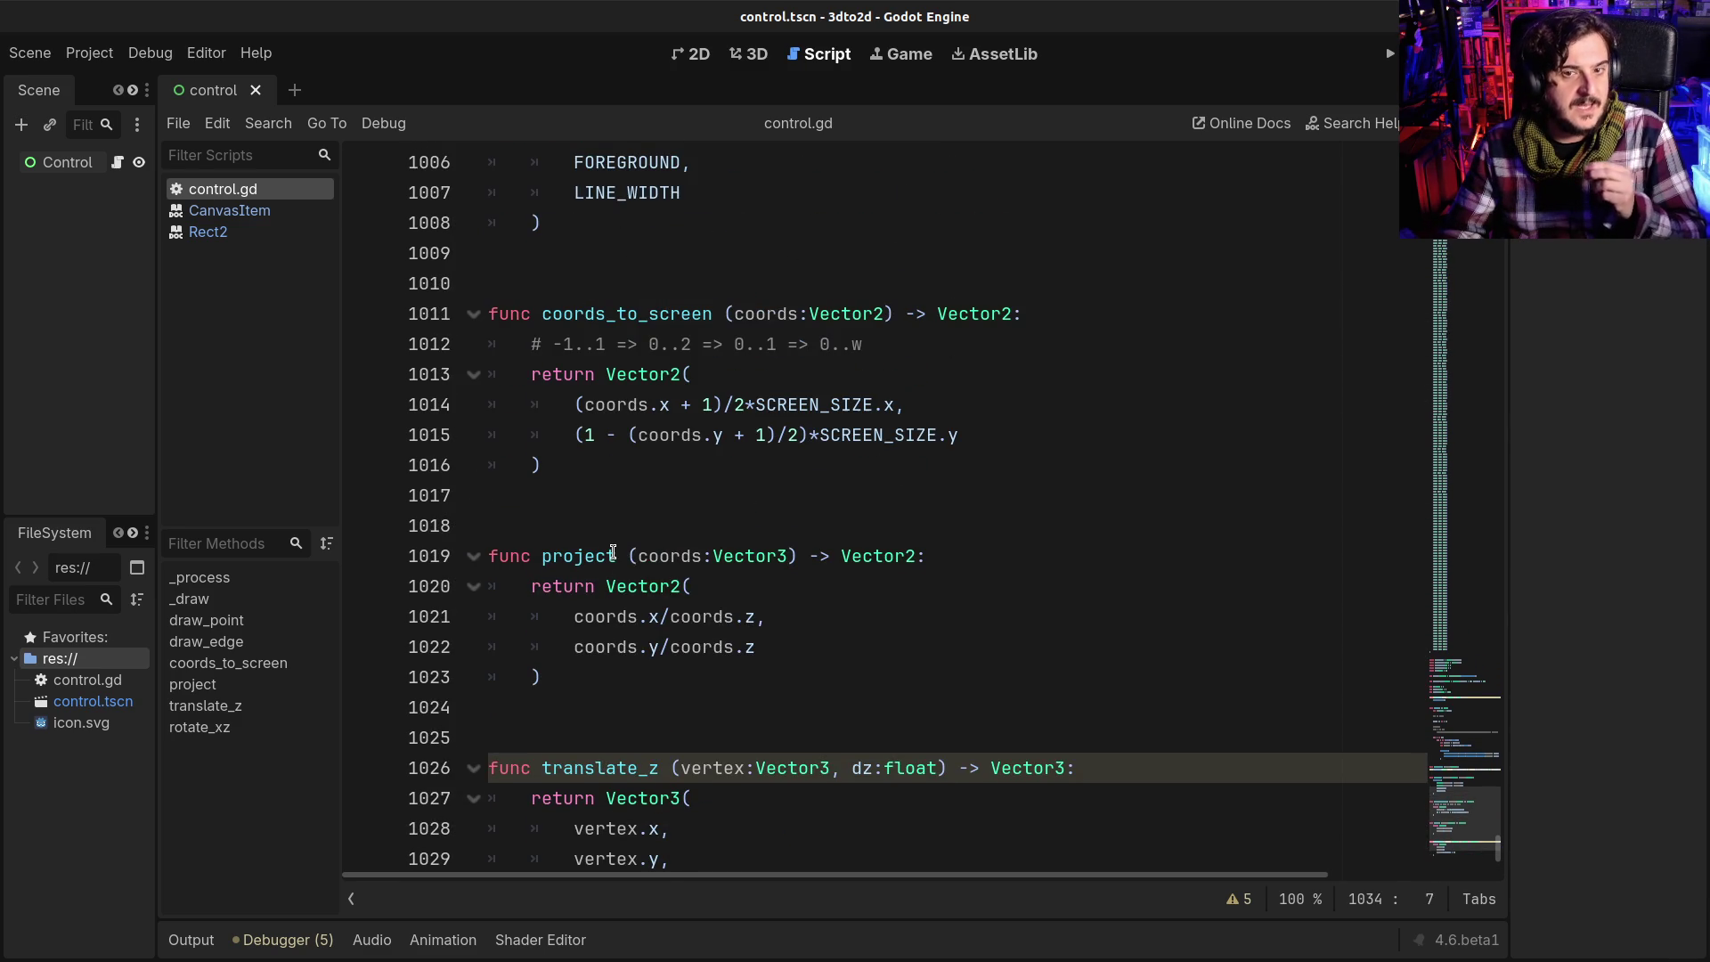
scroll(612, 553, down, 5)
mouse_move(605, 588)
mouse_down()
mouse_move(821, 612)
mouse_move(695, 584)
mouse_up()
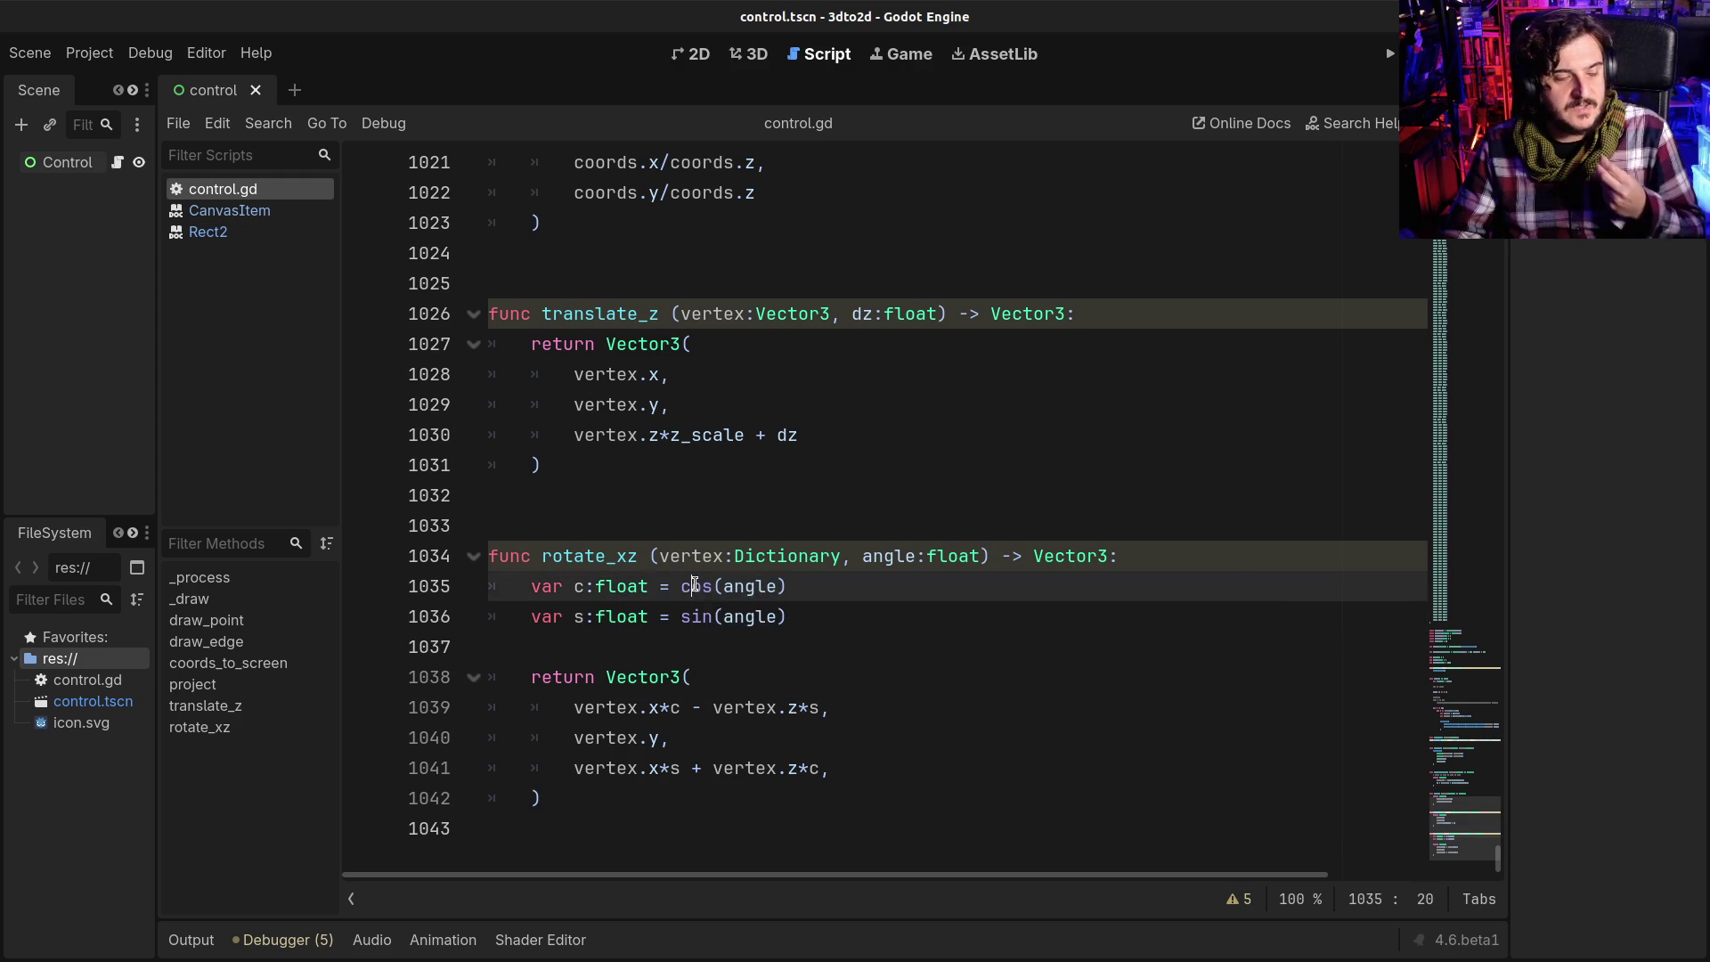
click(644, 737)
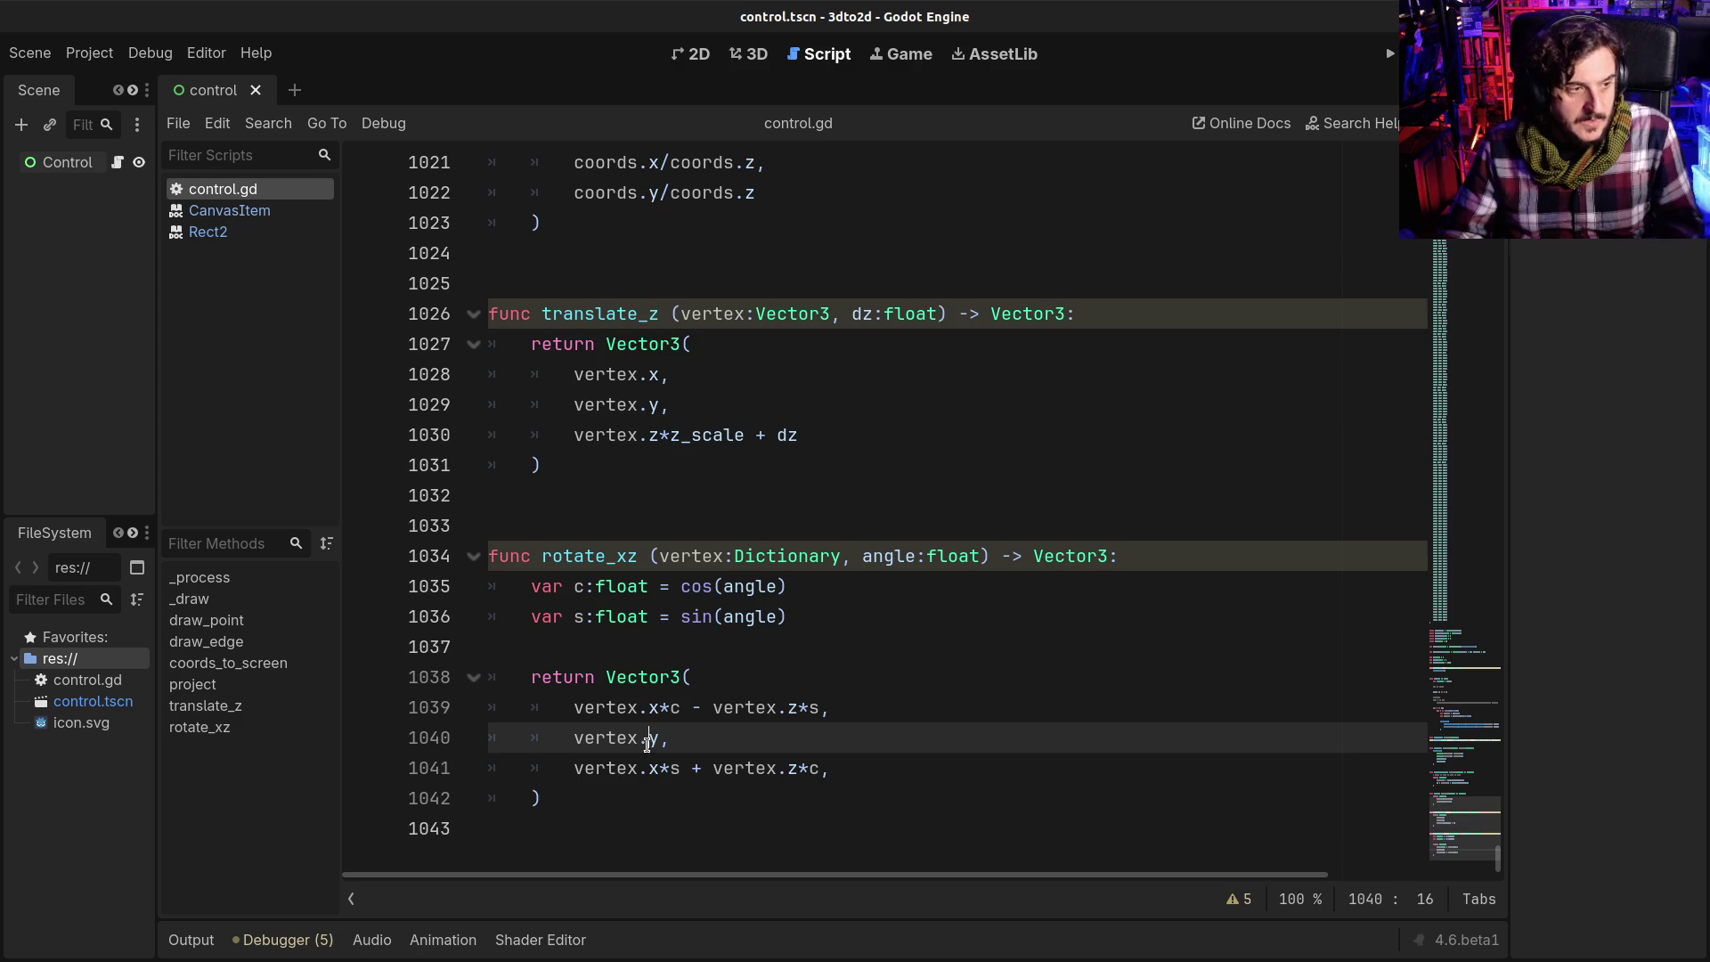
scroll(647, 744, up, 2)
scroll(648, 743, down, 2)
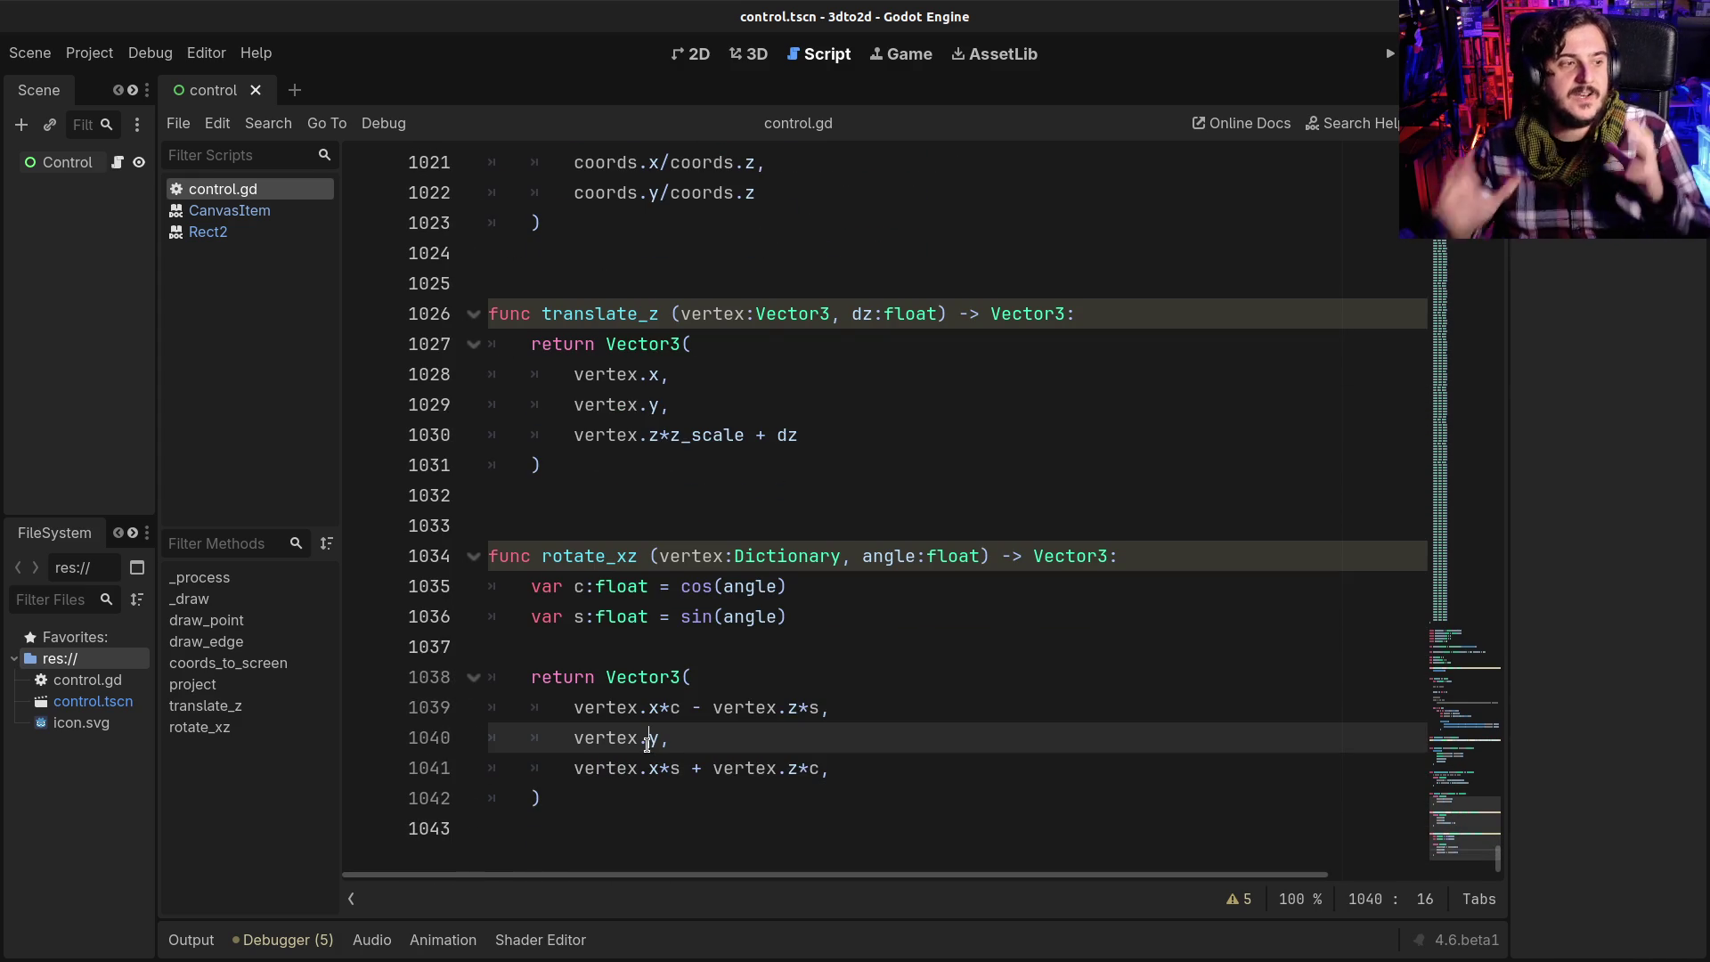
scroll(647, 743, up, 3)
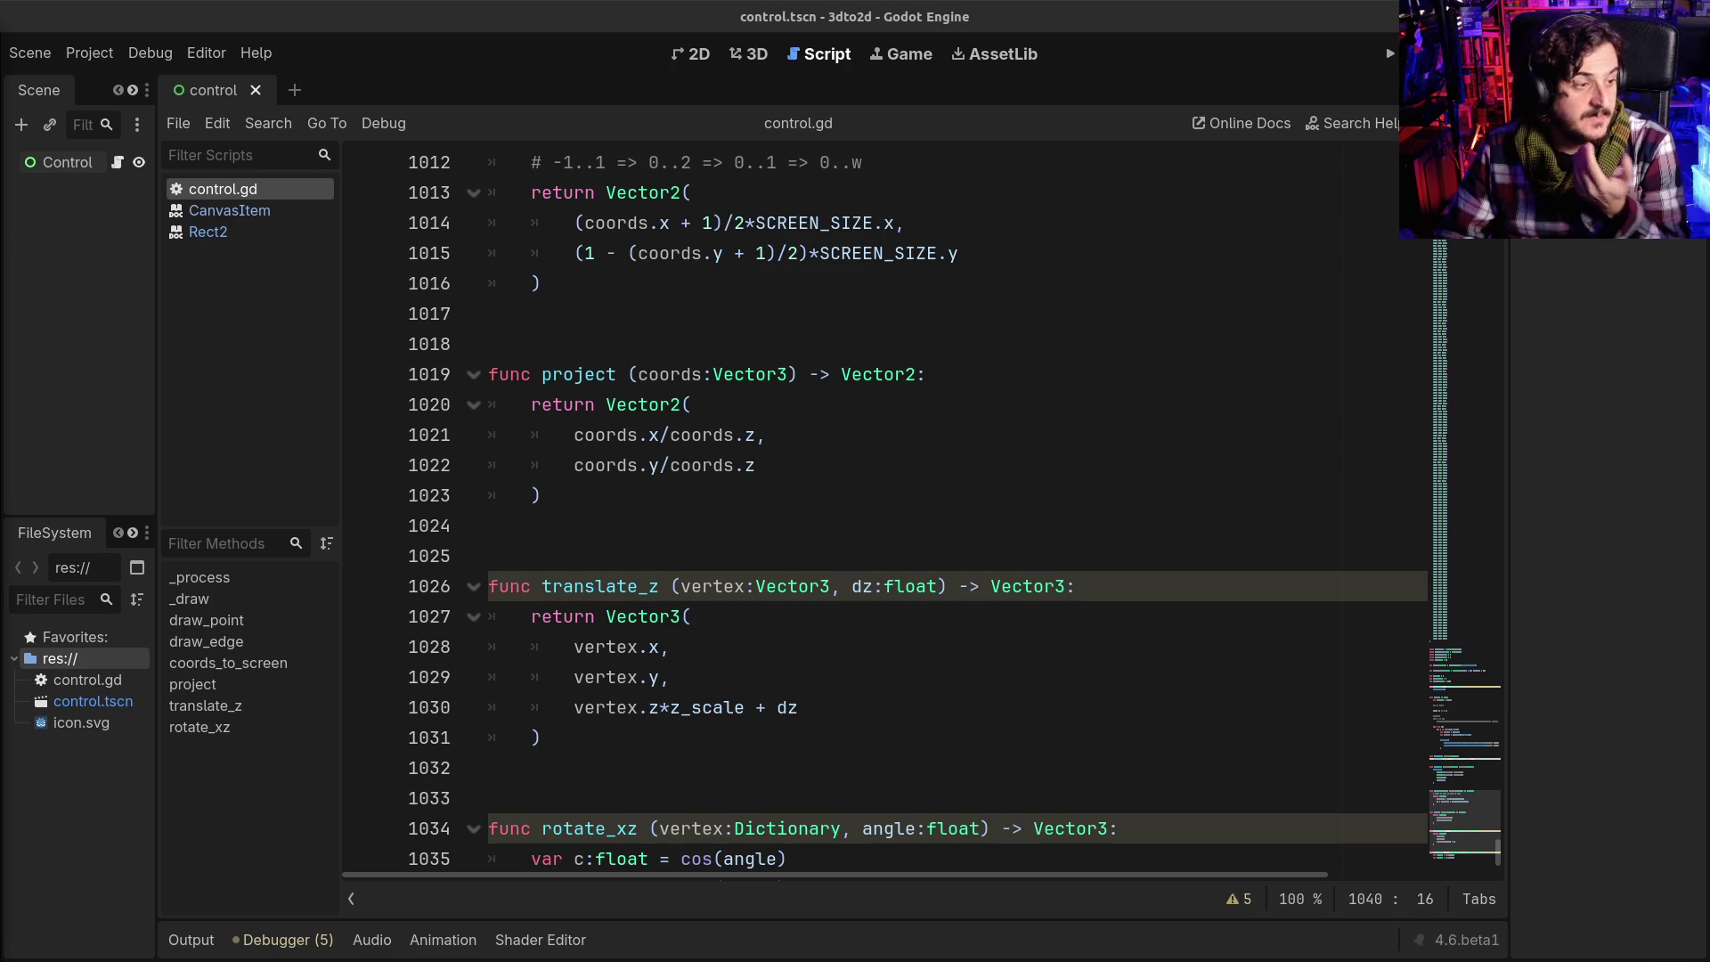
click(1071, 585)
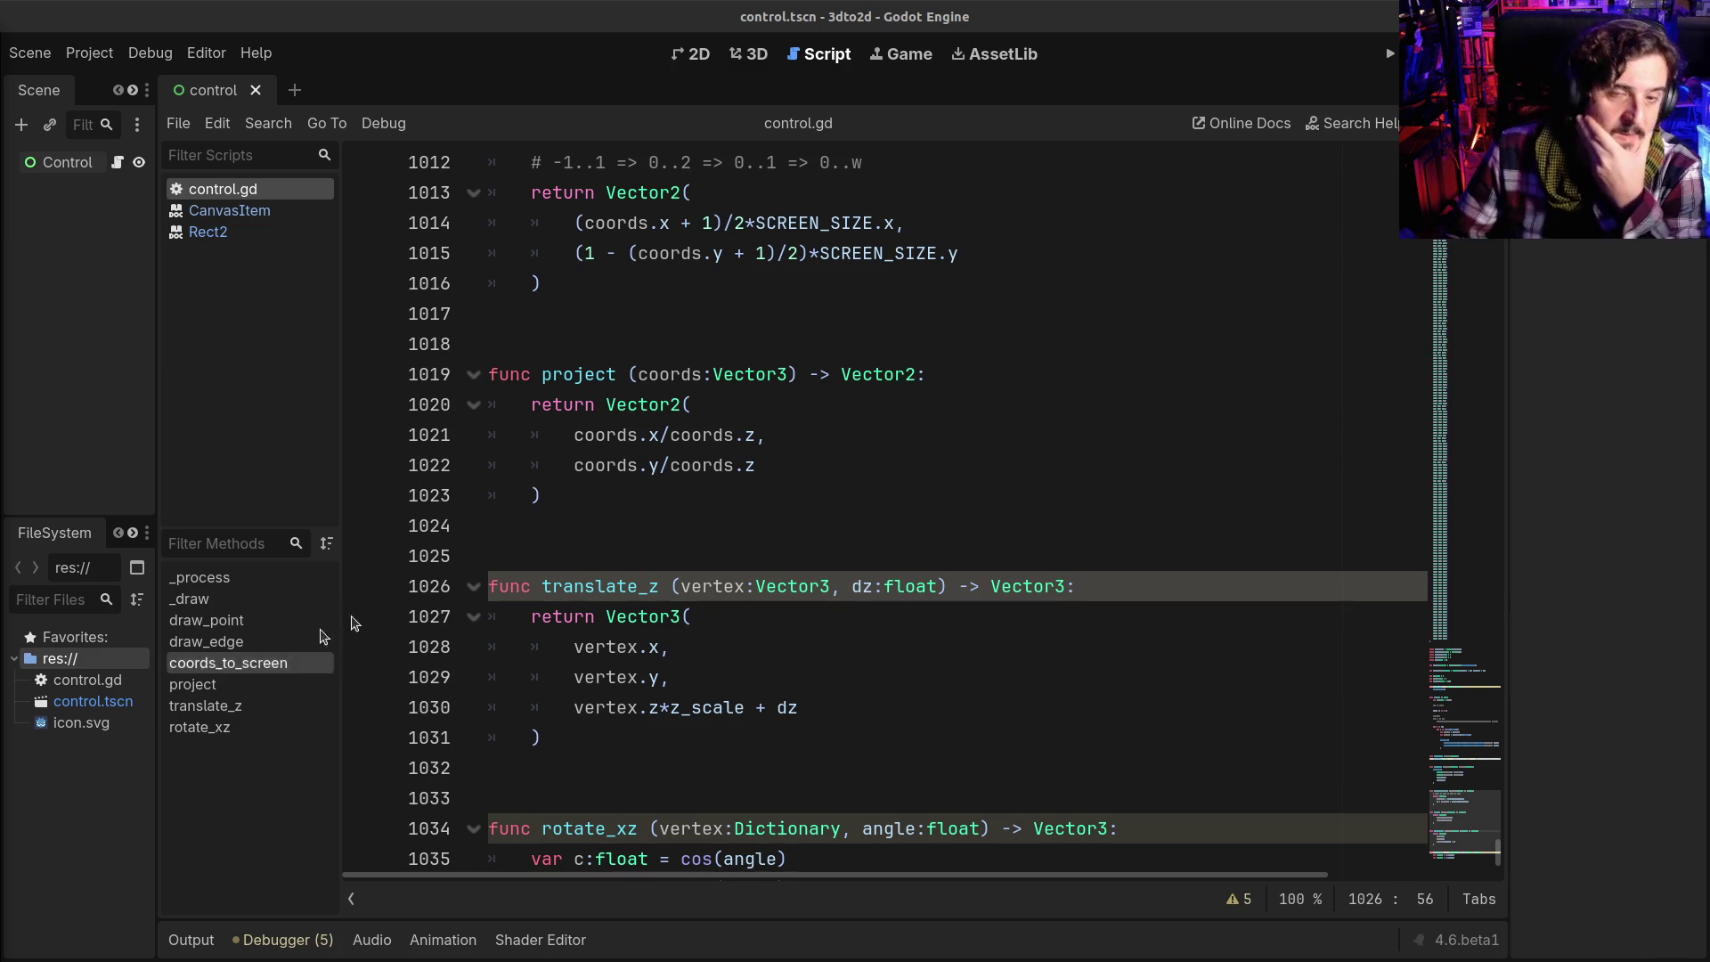
click(722, 512)
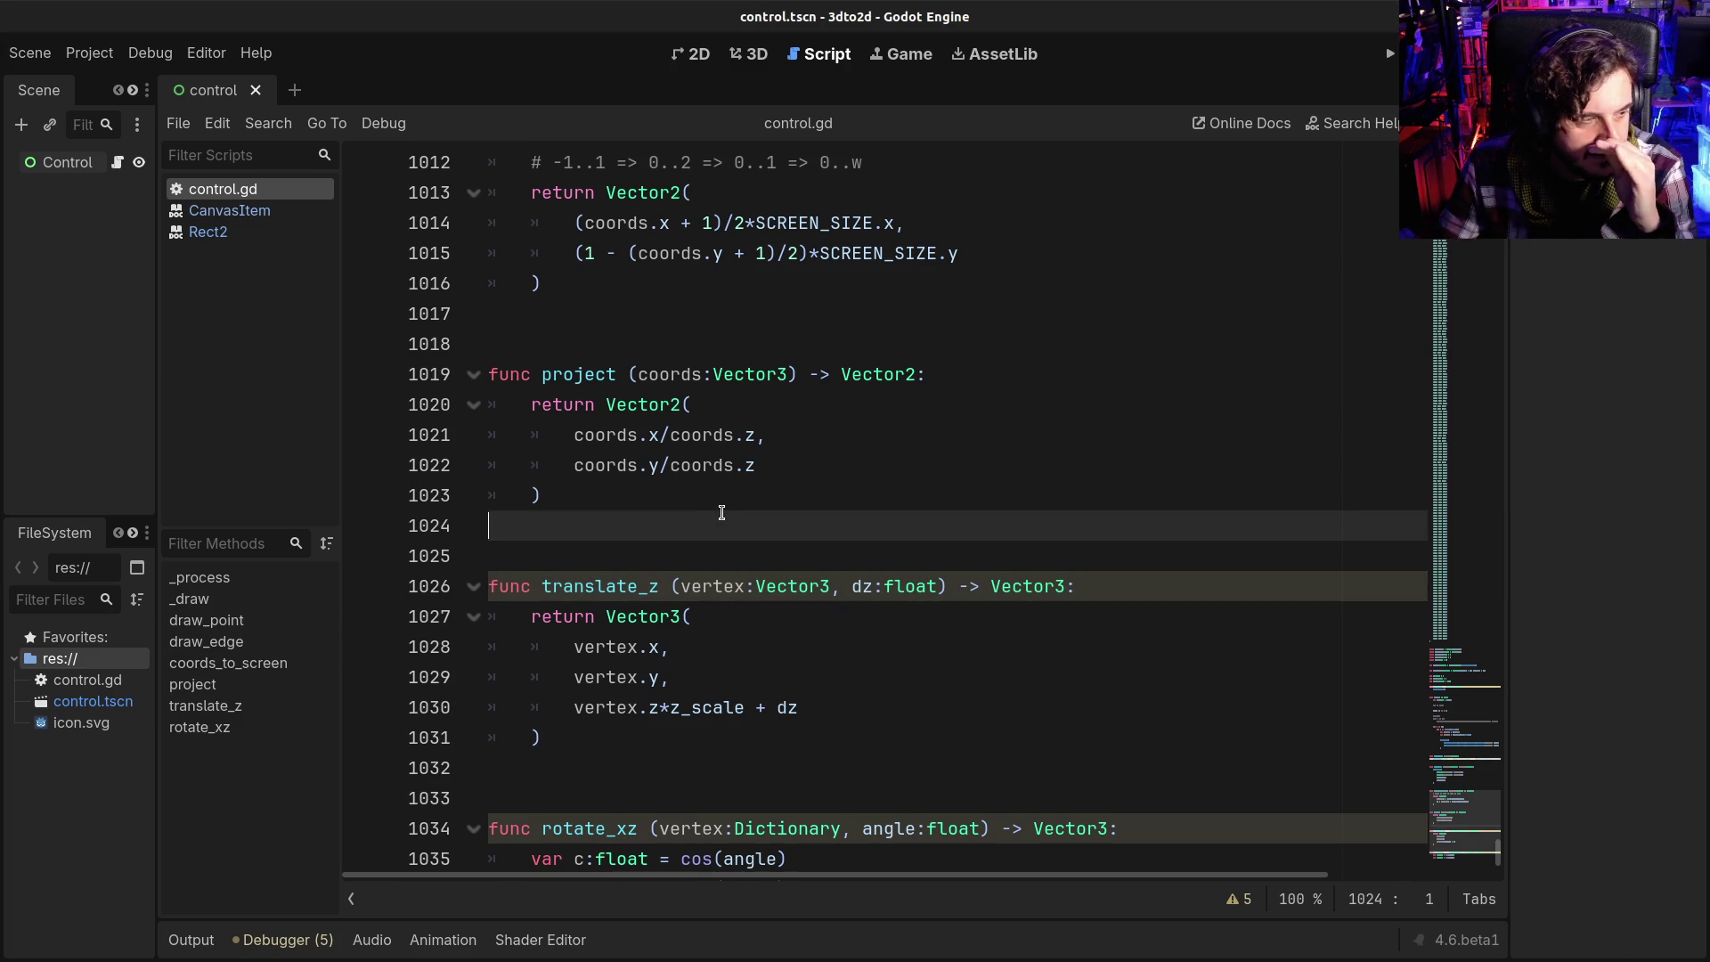
scroll(721, 512, down, 3)
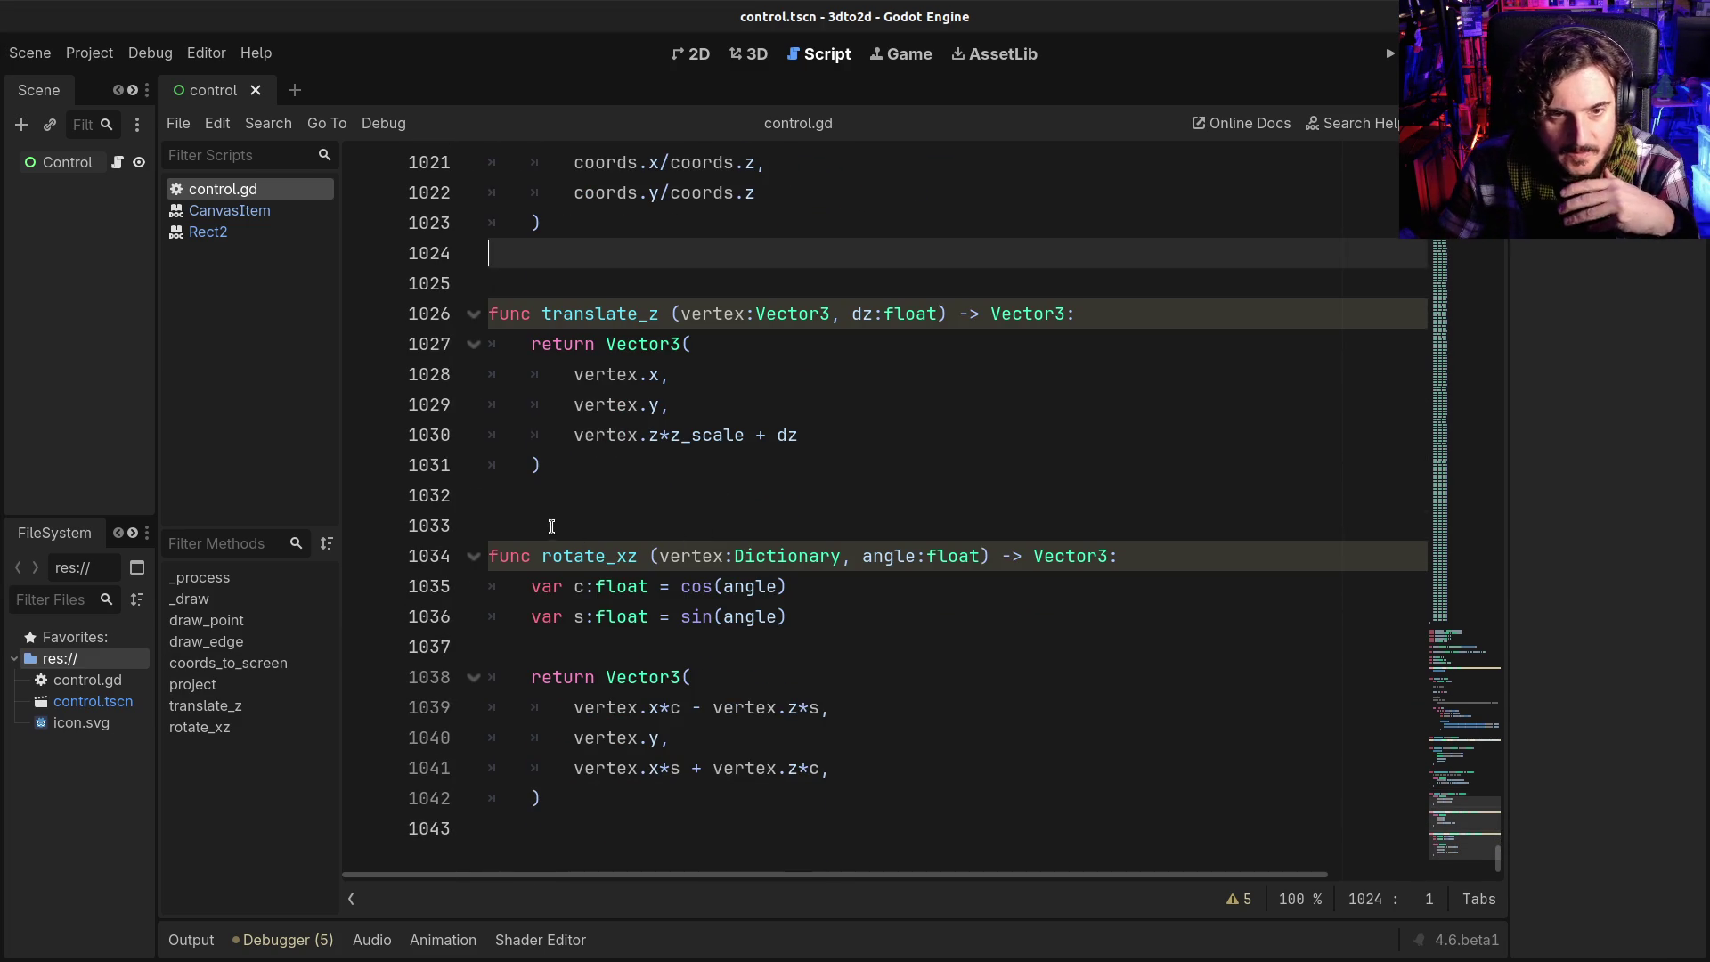
click(551, 526)
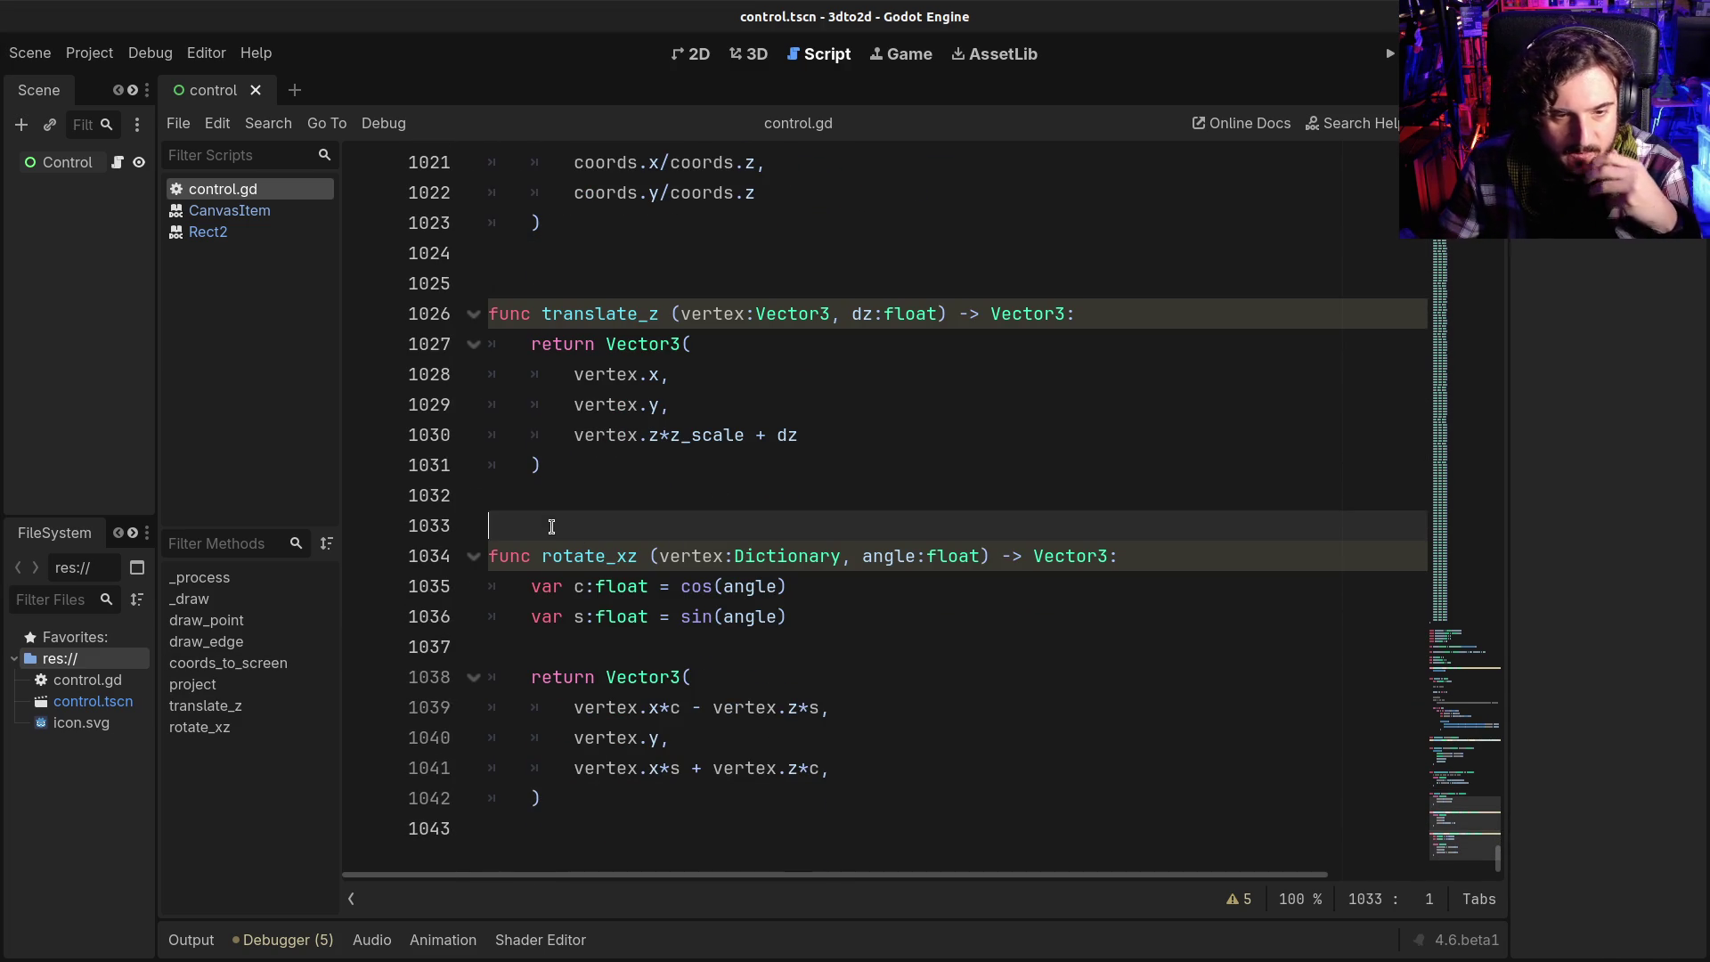
click(556, 824)
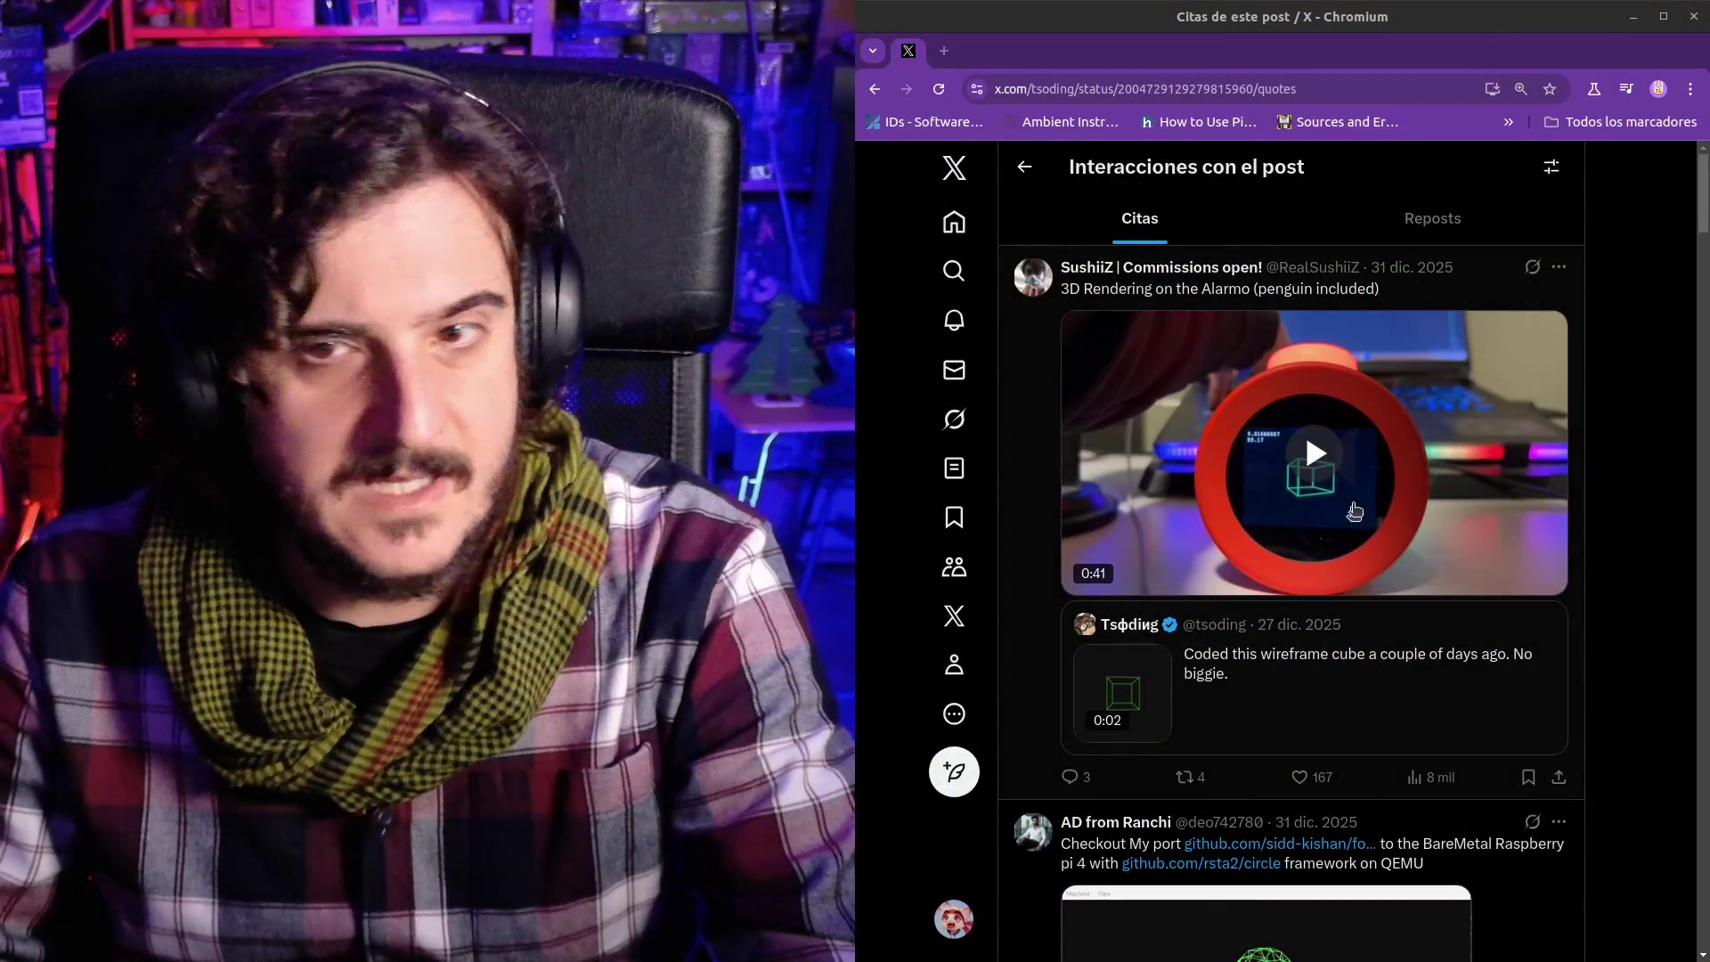
- Play the Alarmo quote video to 0:07, then play the wireframe penguin video to 0:08
click(1355, 511)
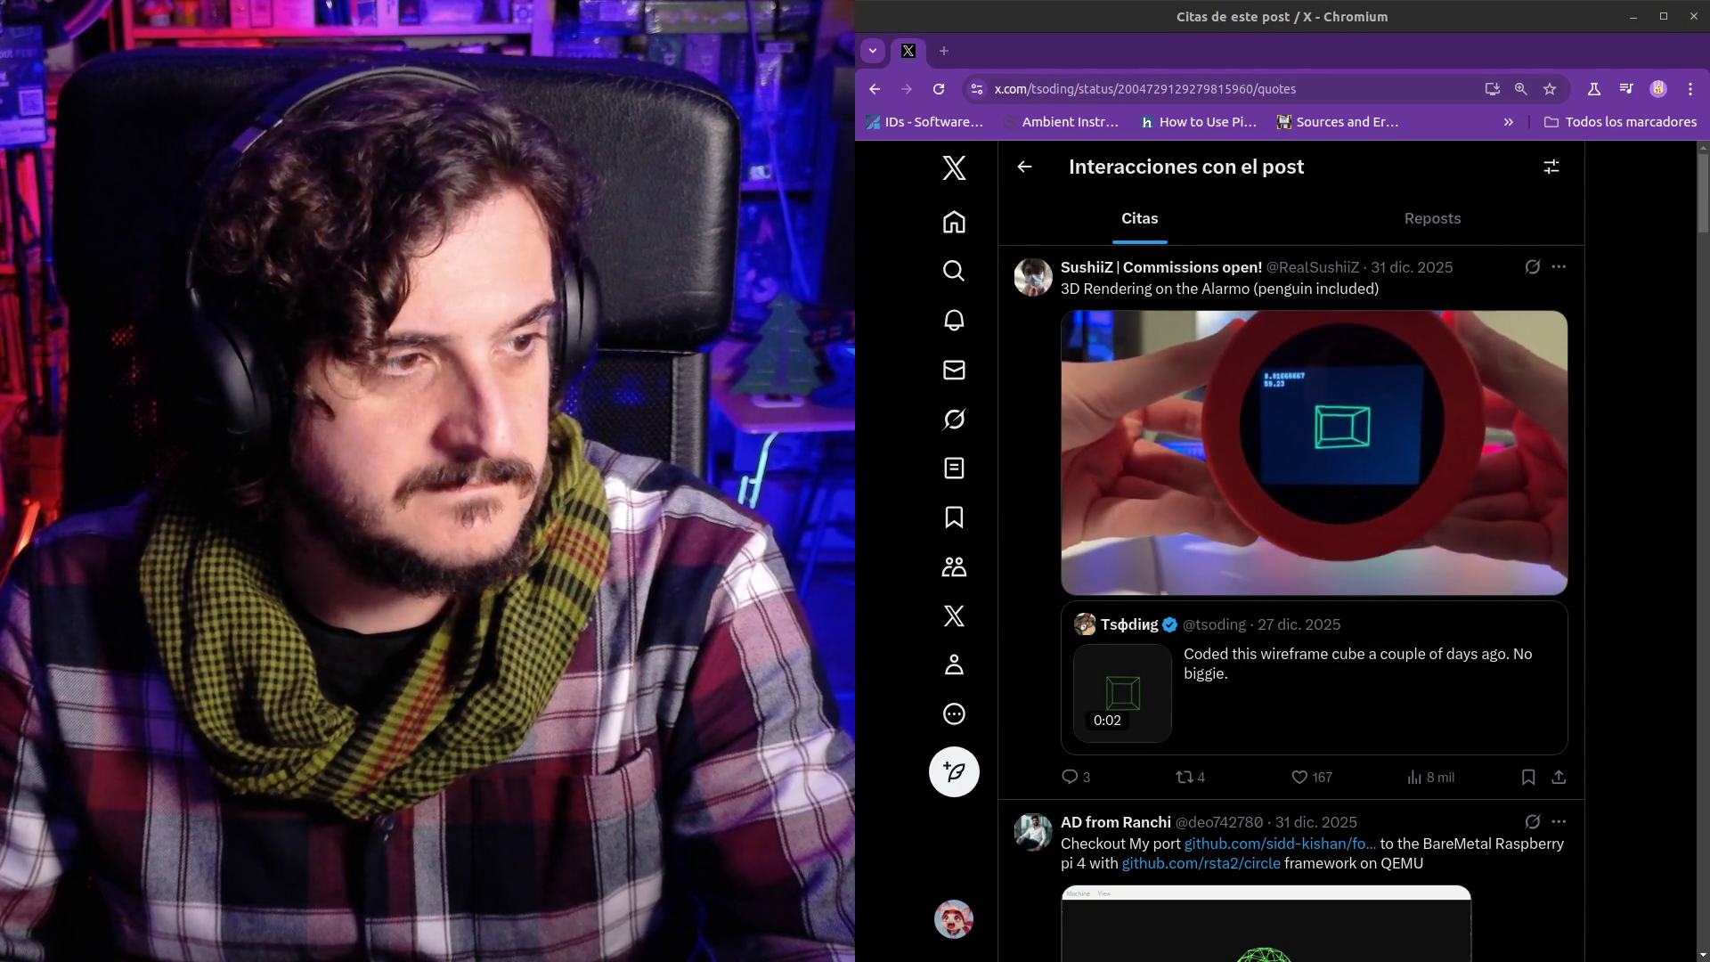
click(1324, 499)
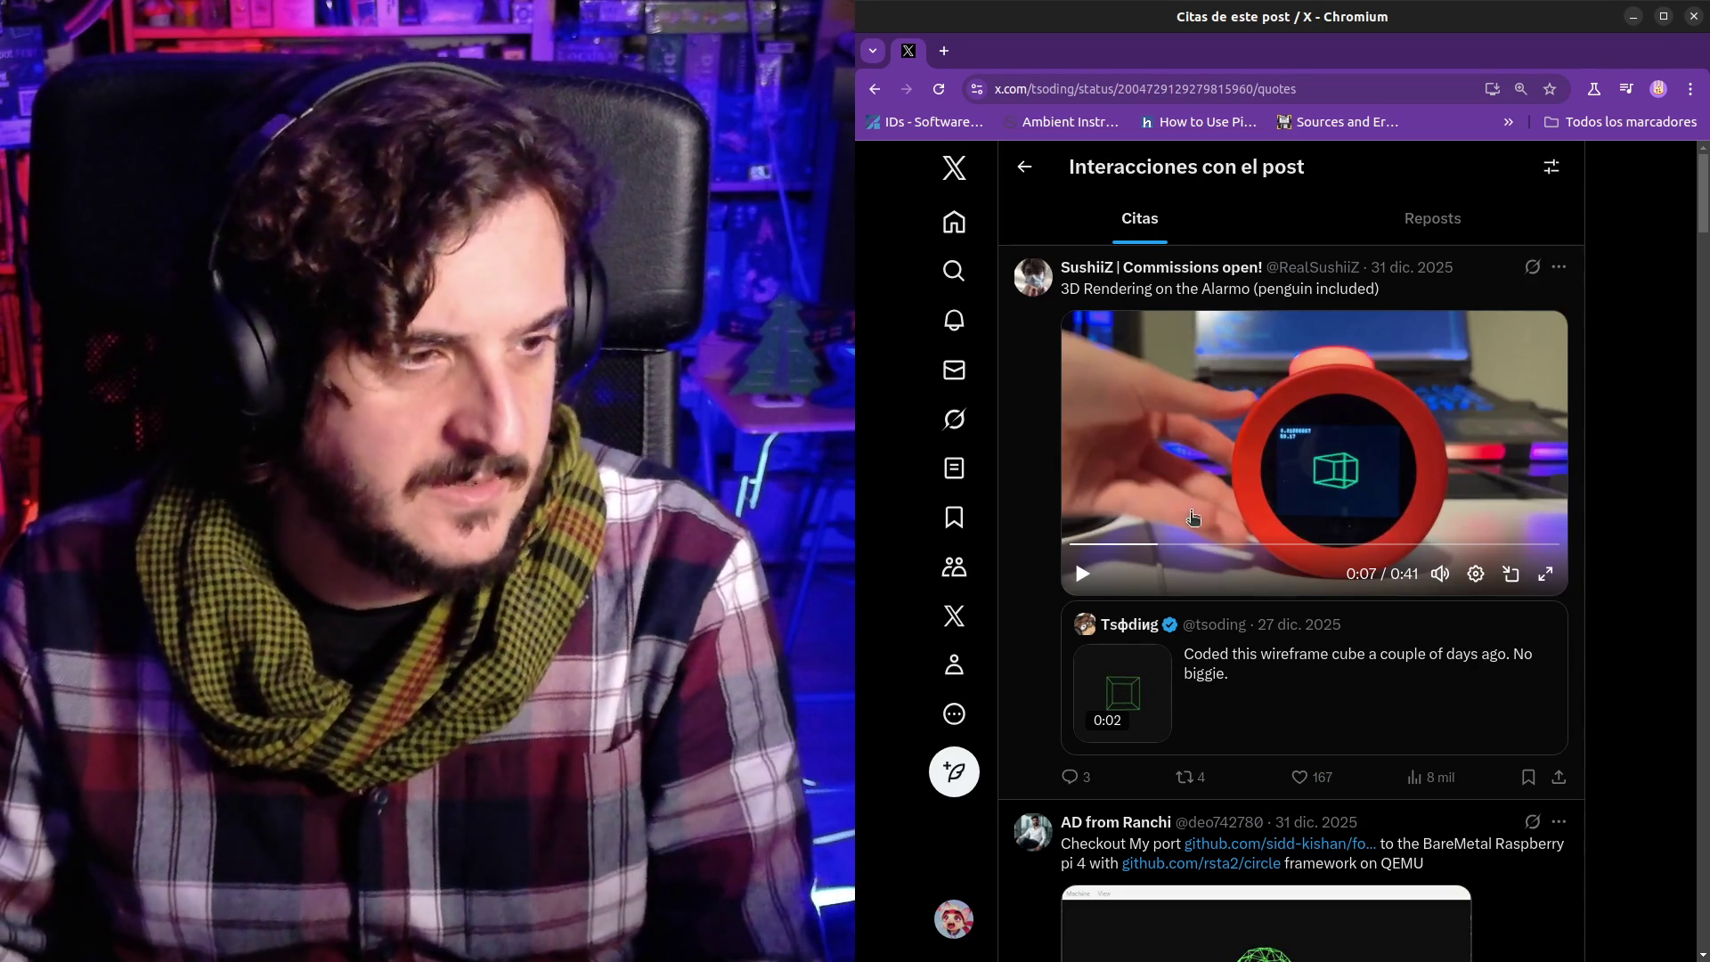
scroll(1193, 518, down, 3)
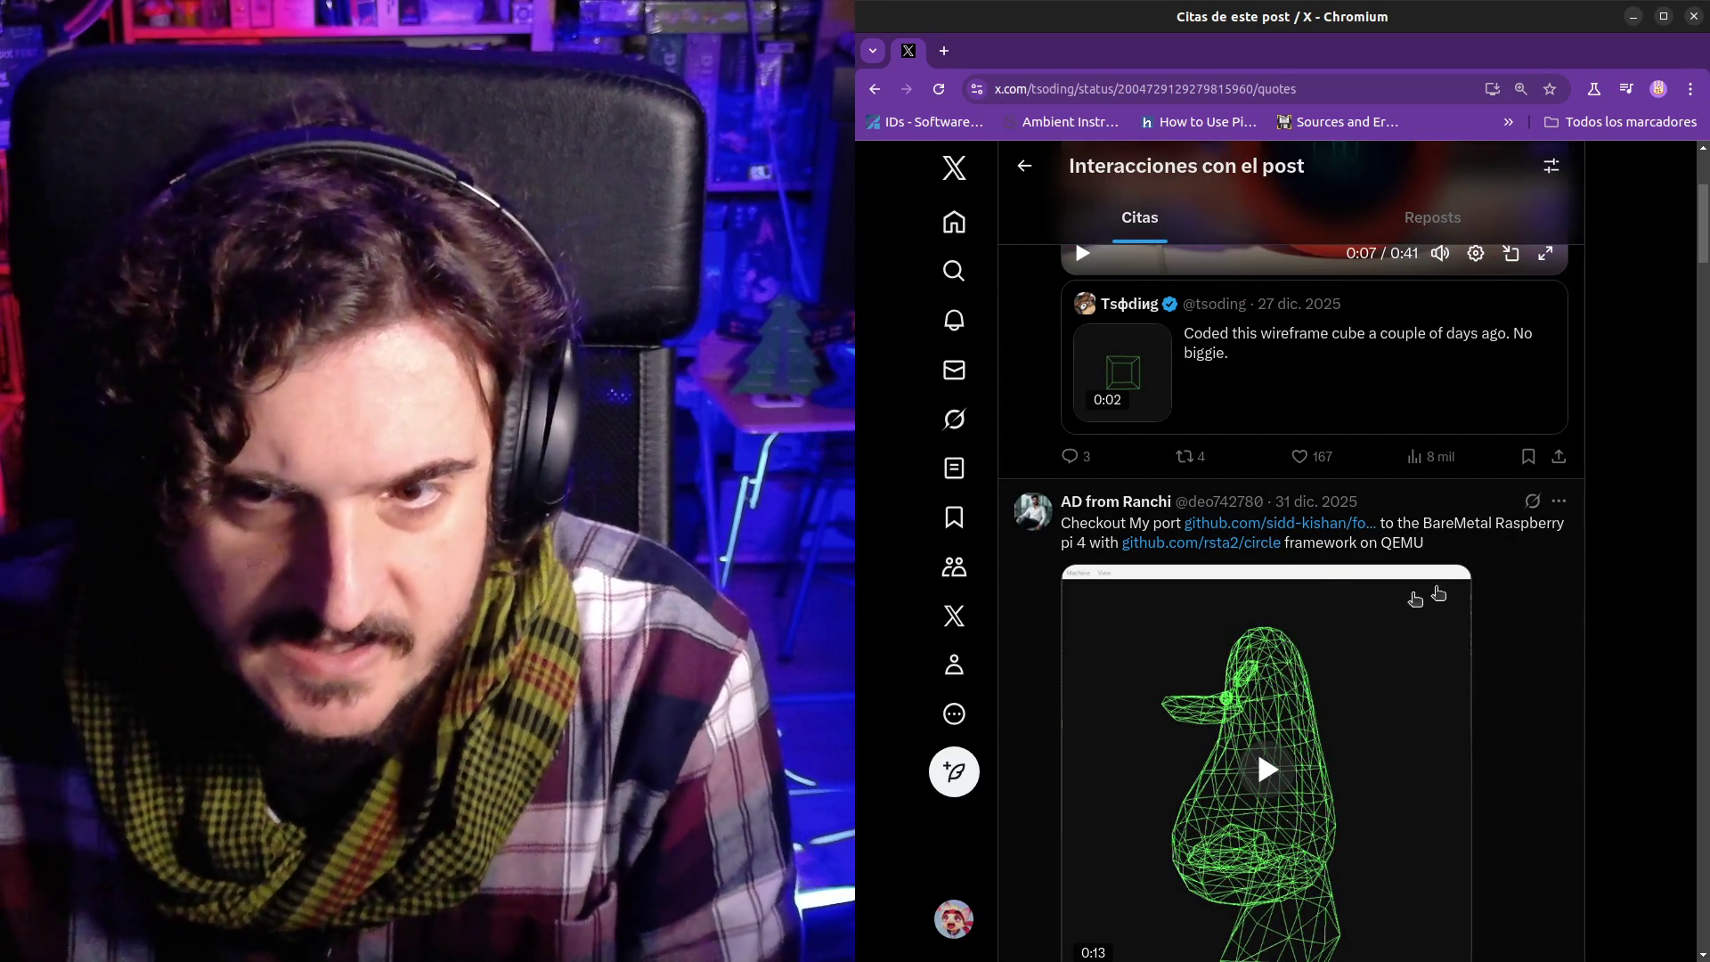
scroll(1491, 632, down, 2)
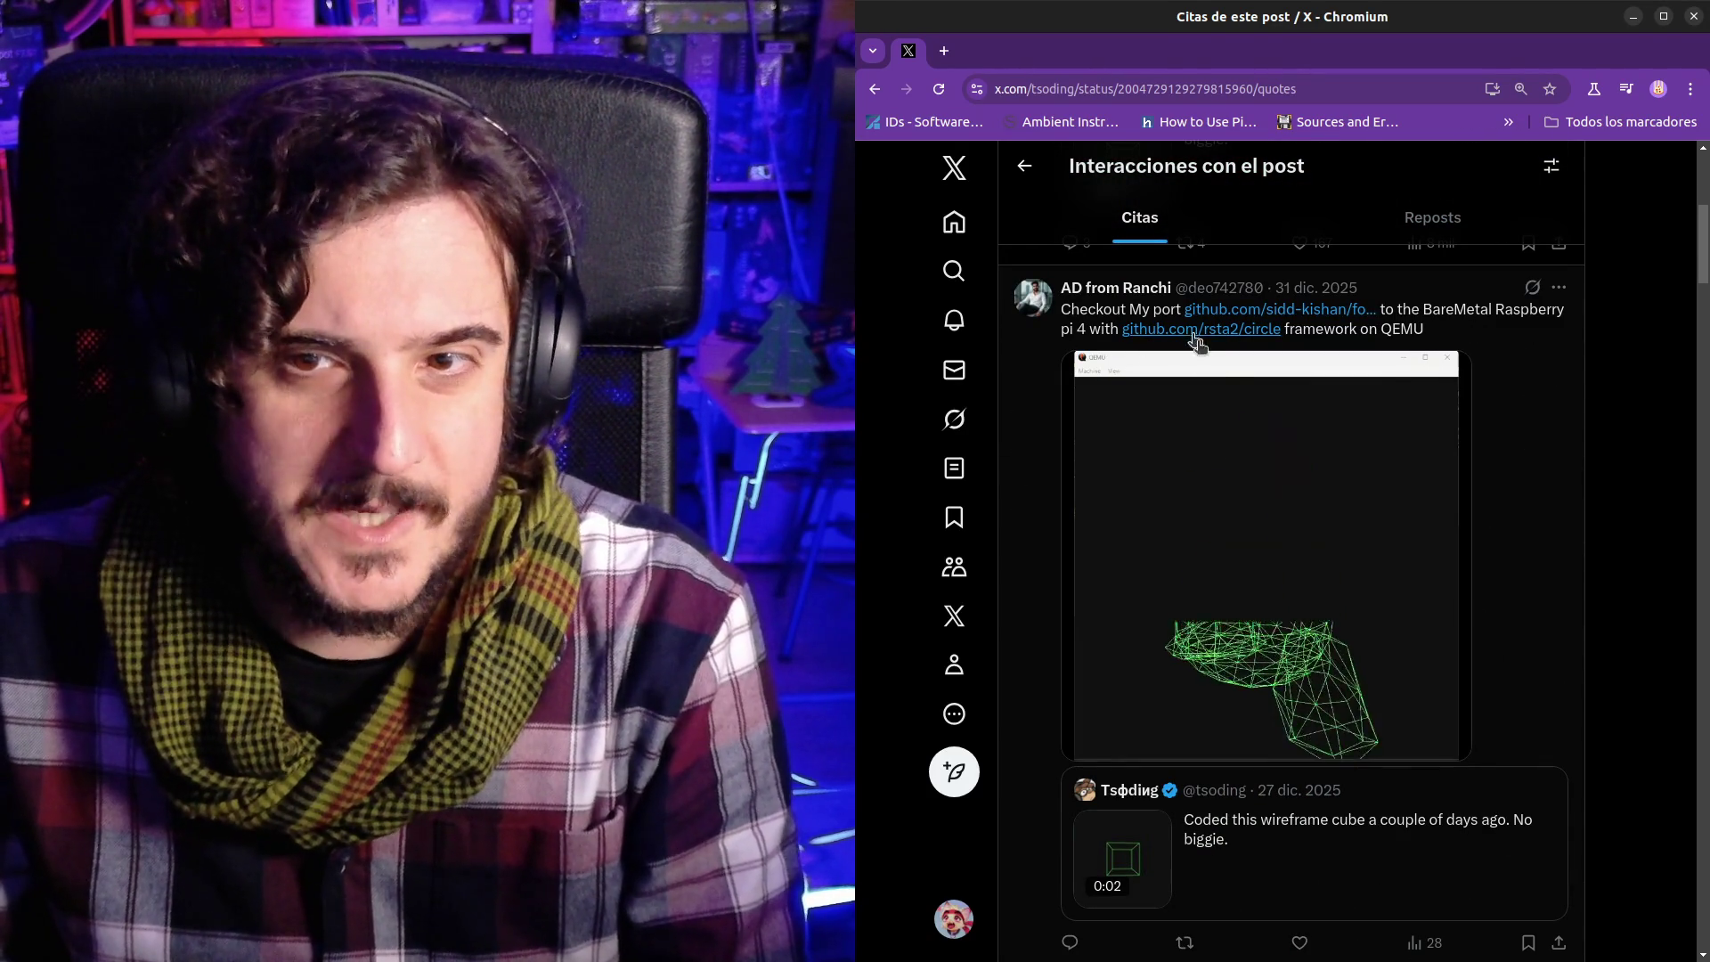
click(1278, 521)
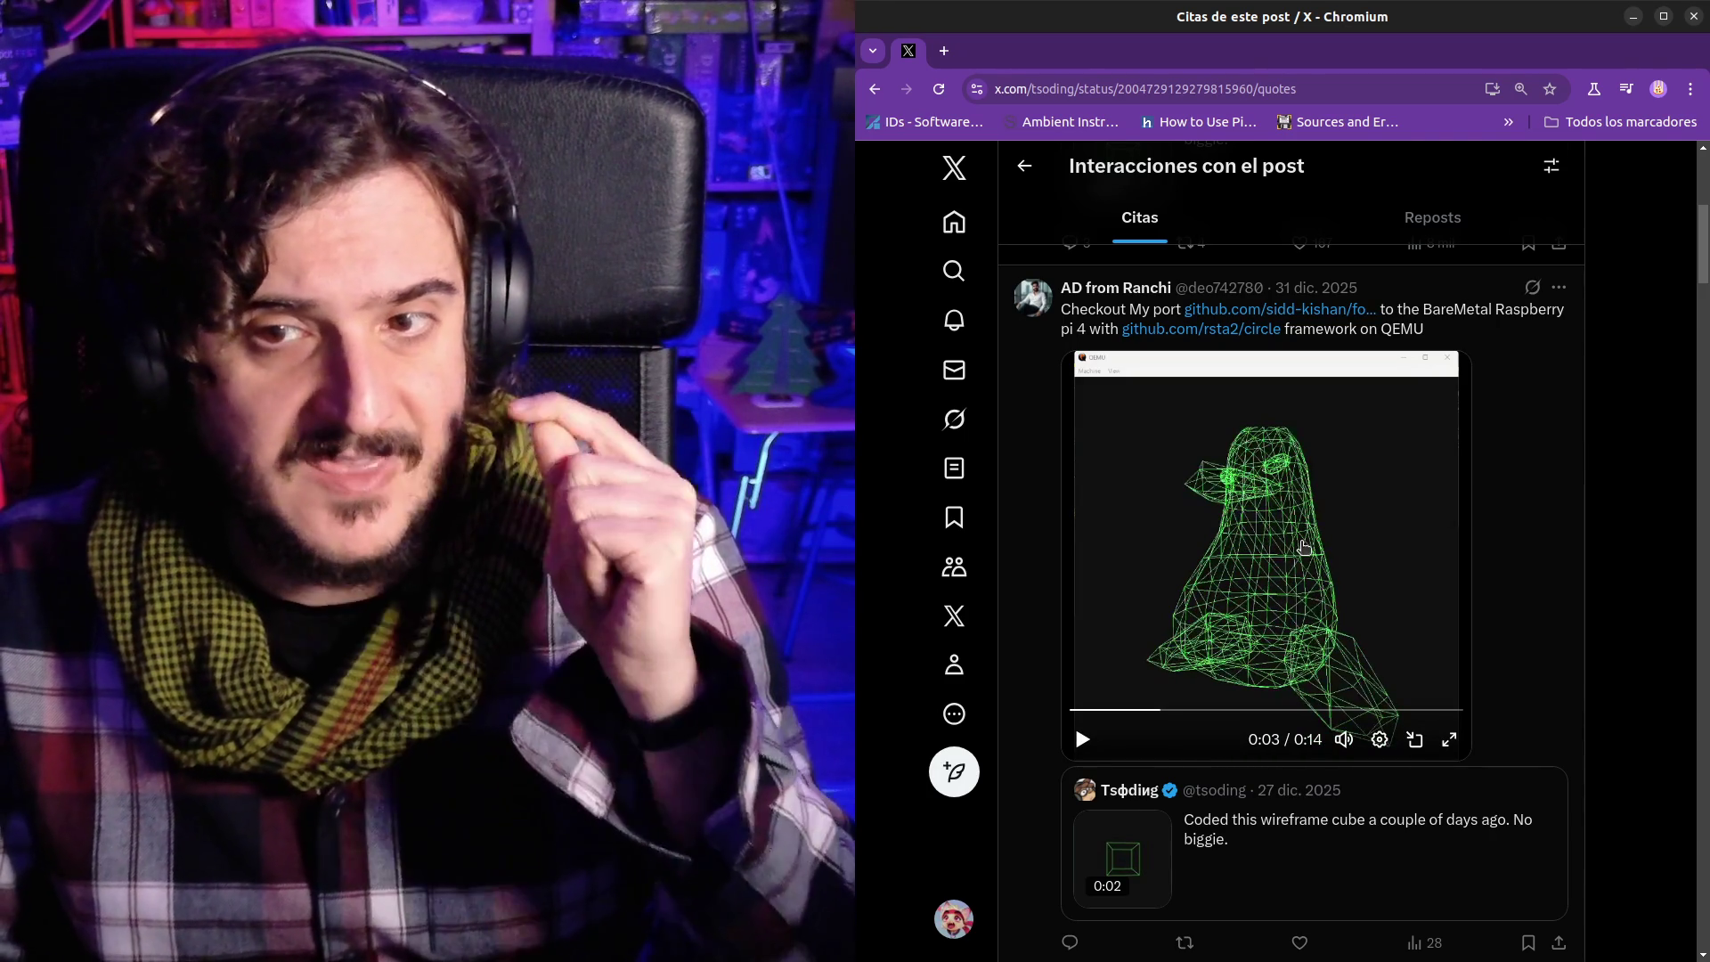
click(1373, 475)
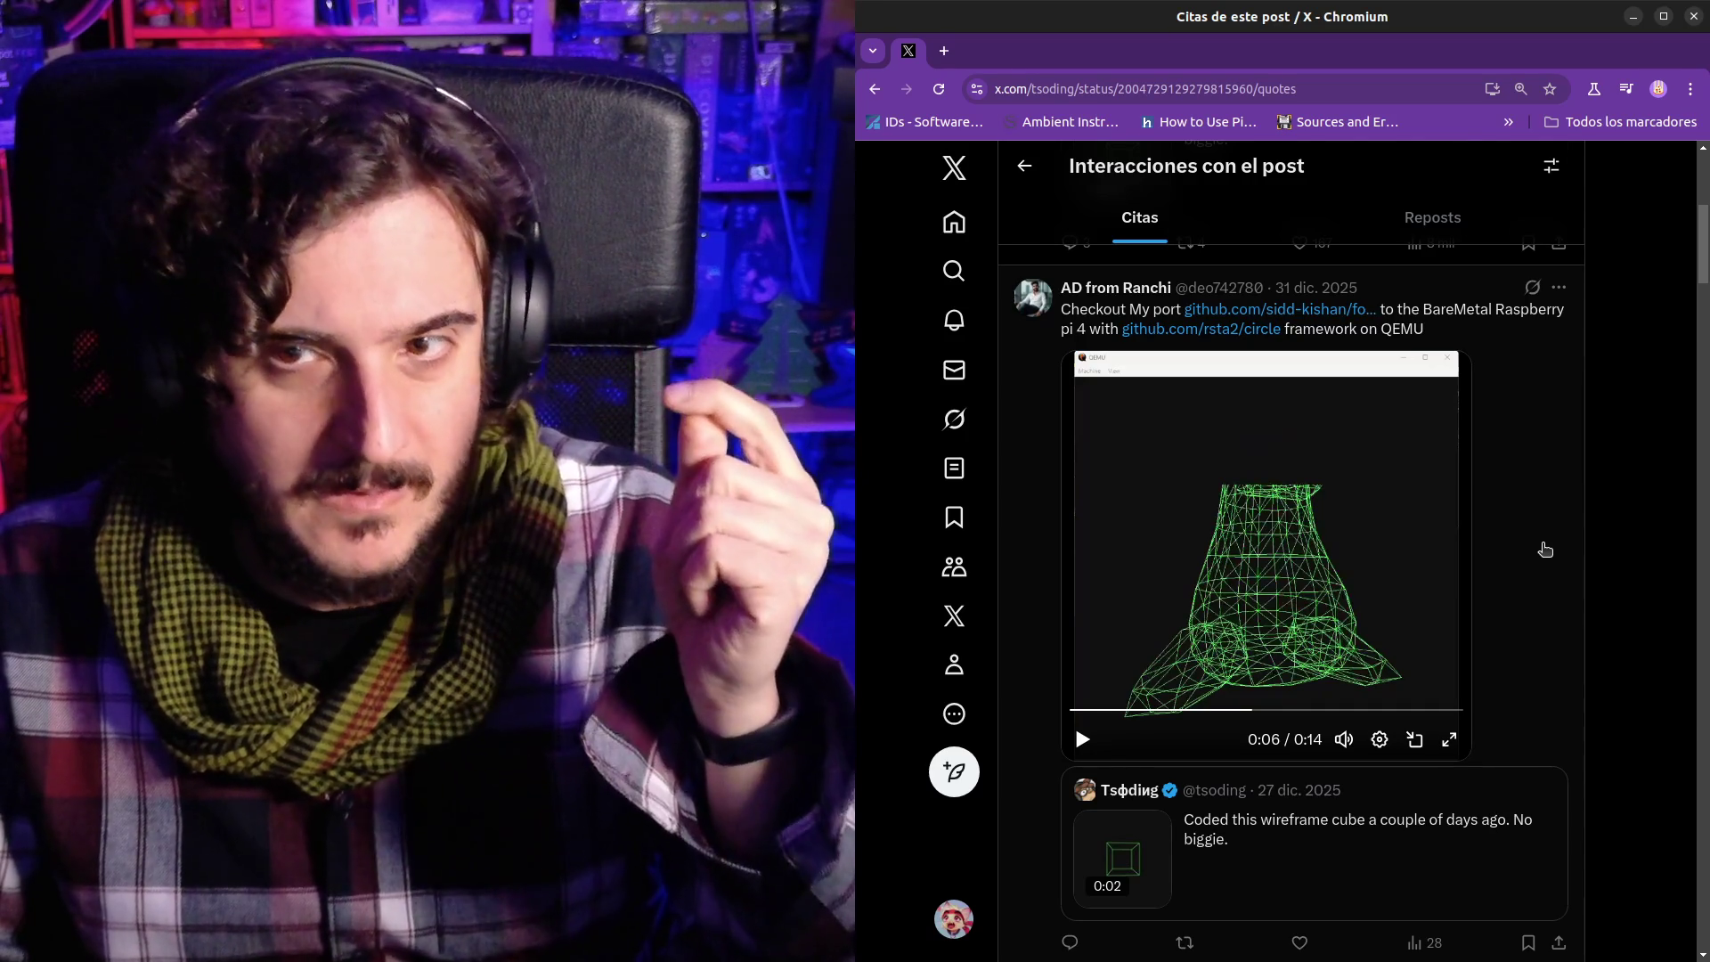
click(1351, 564)
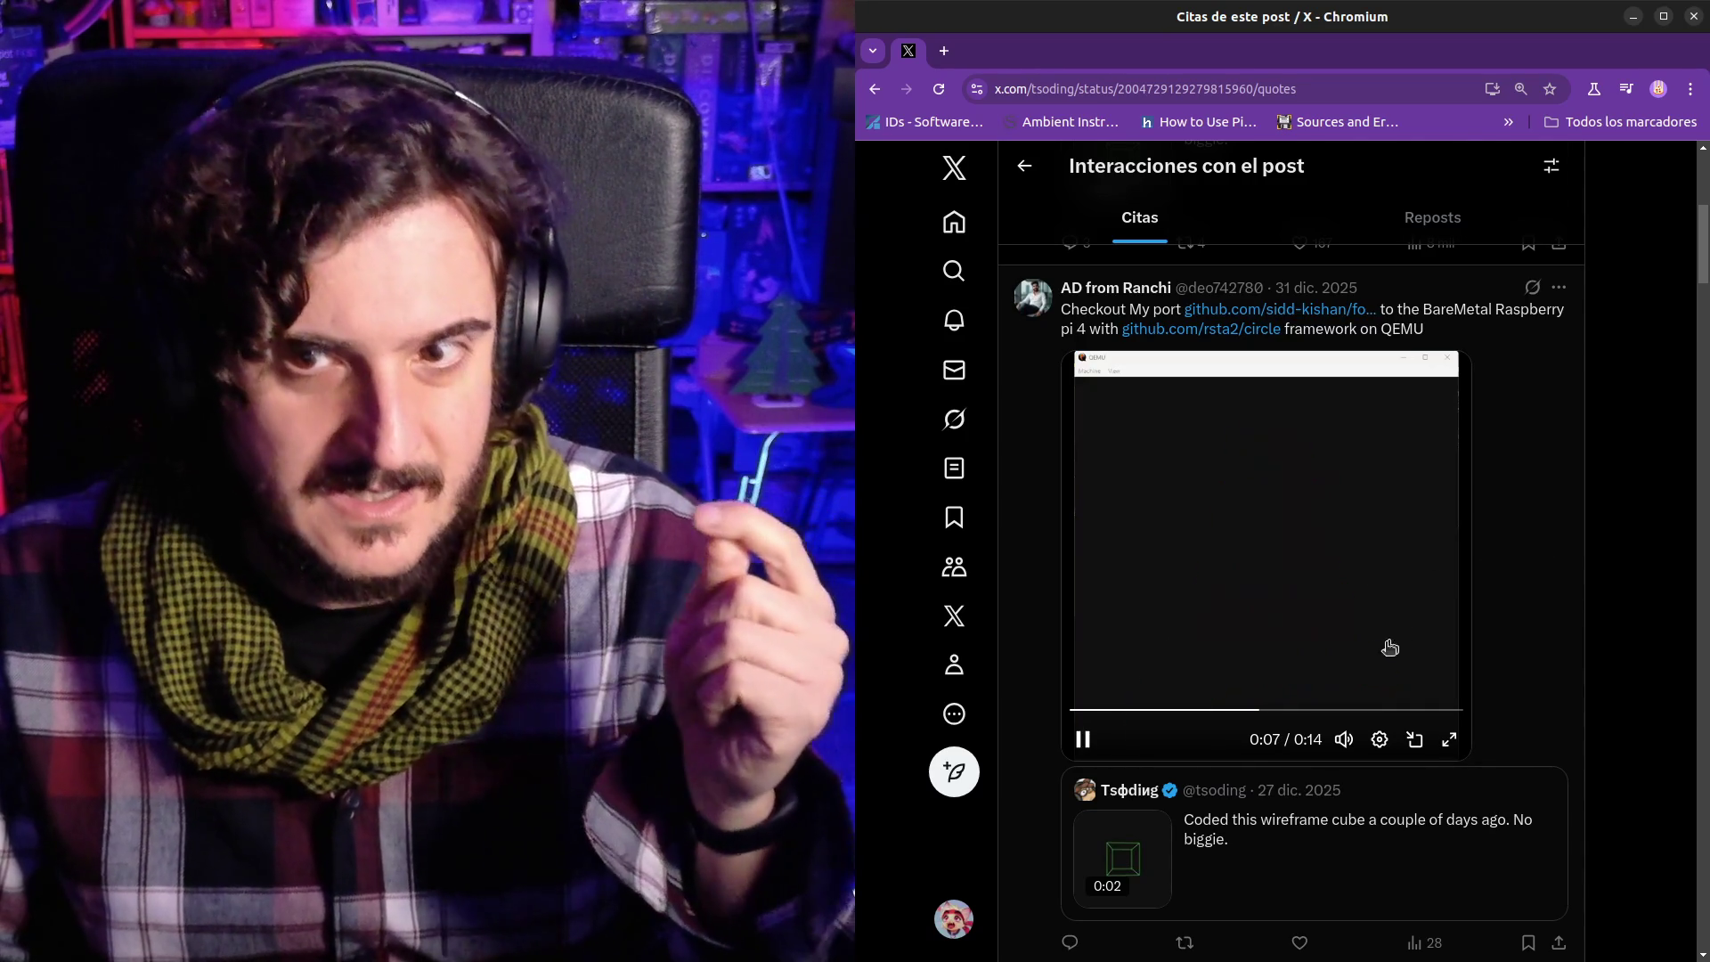
click(1453, 614)
- Play the React Native wireframe cube video and pause it at 0:18
scroll(1453, 615, down, 8)
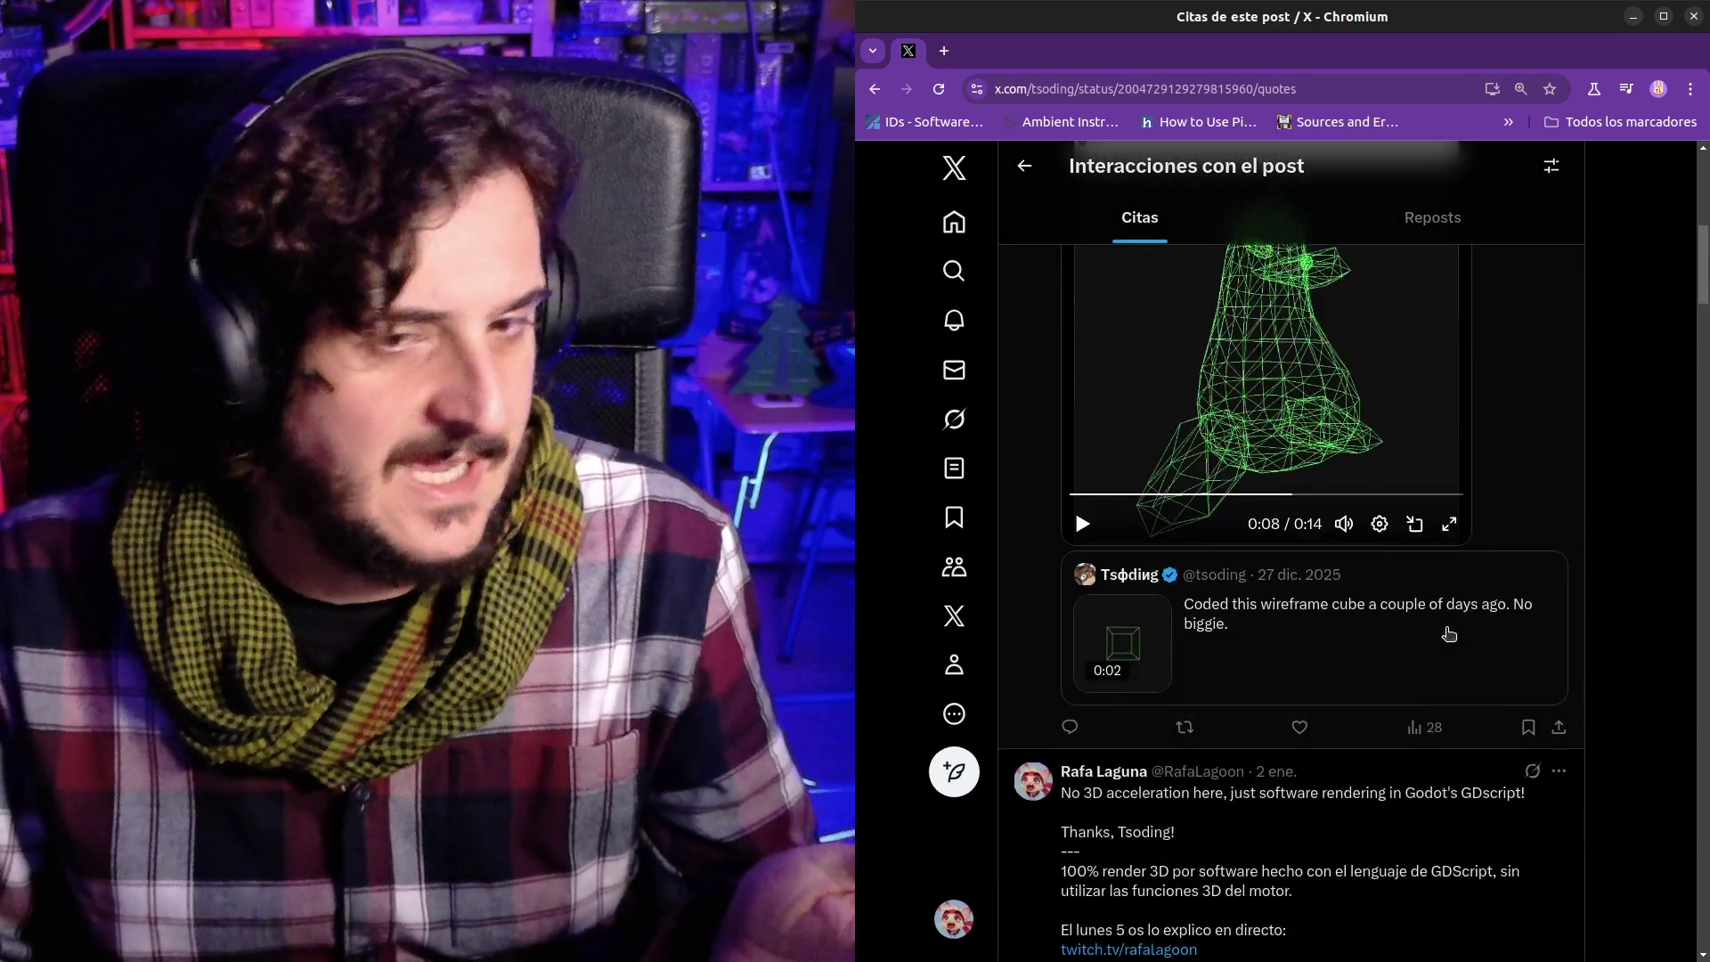
scroll(1439, 641, down, 7)
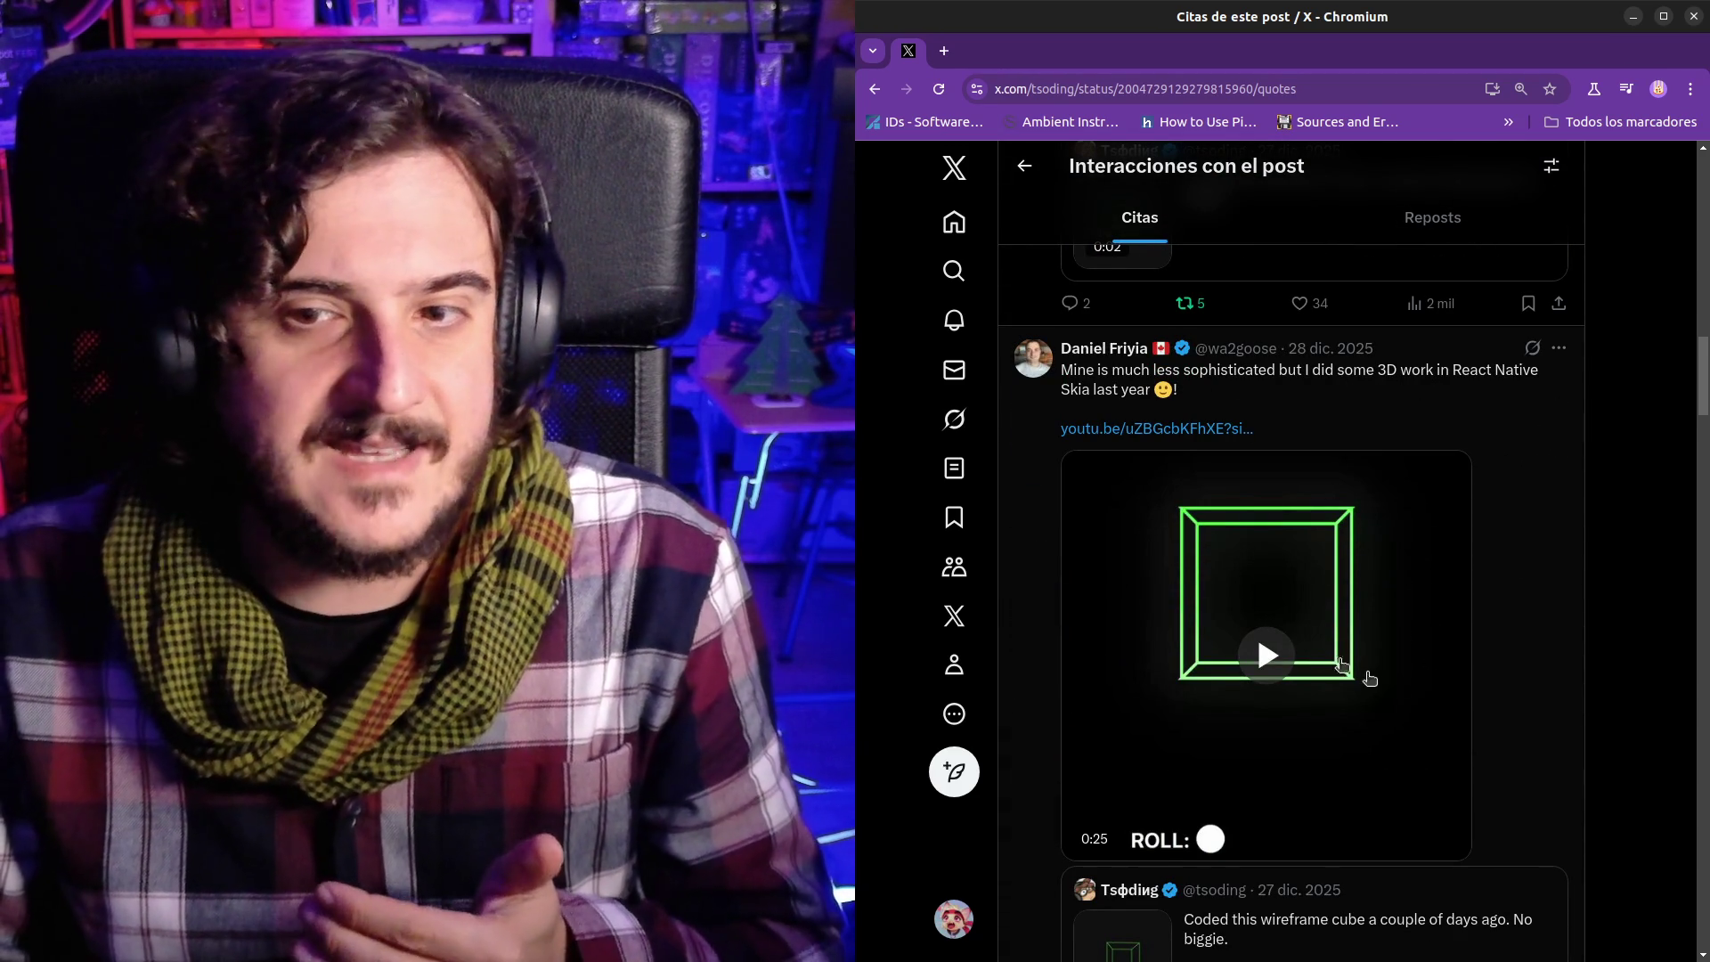
click(1345, 664)
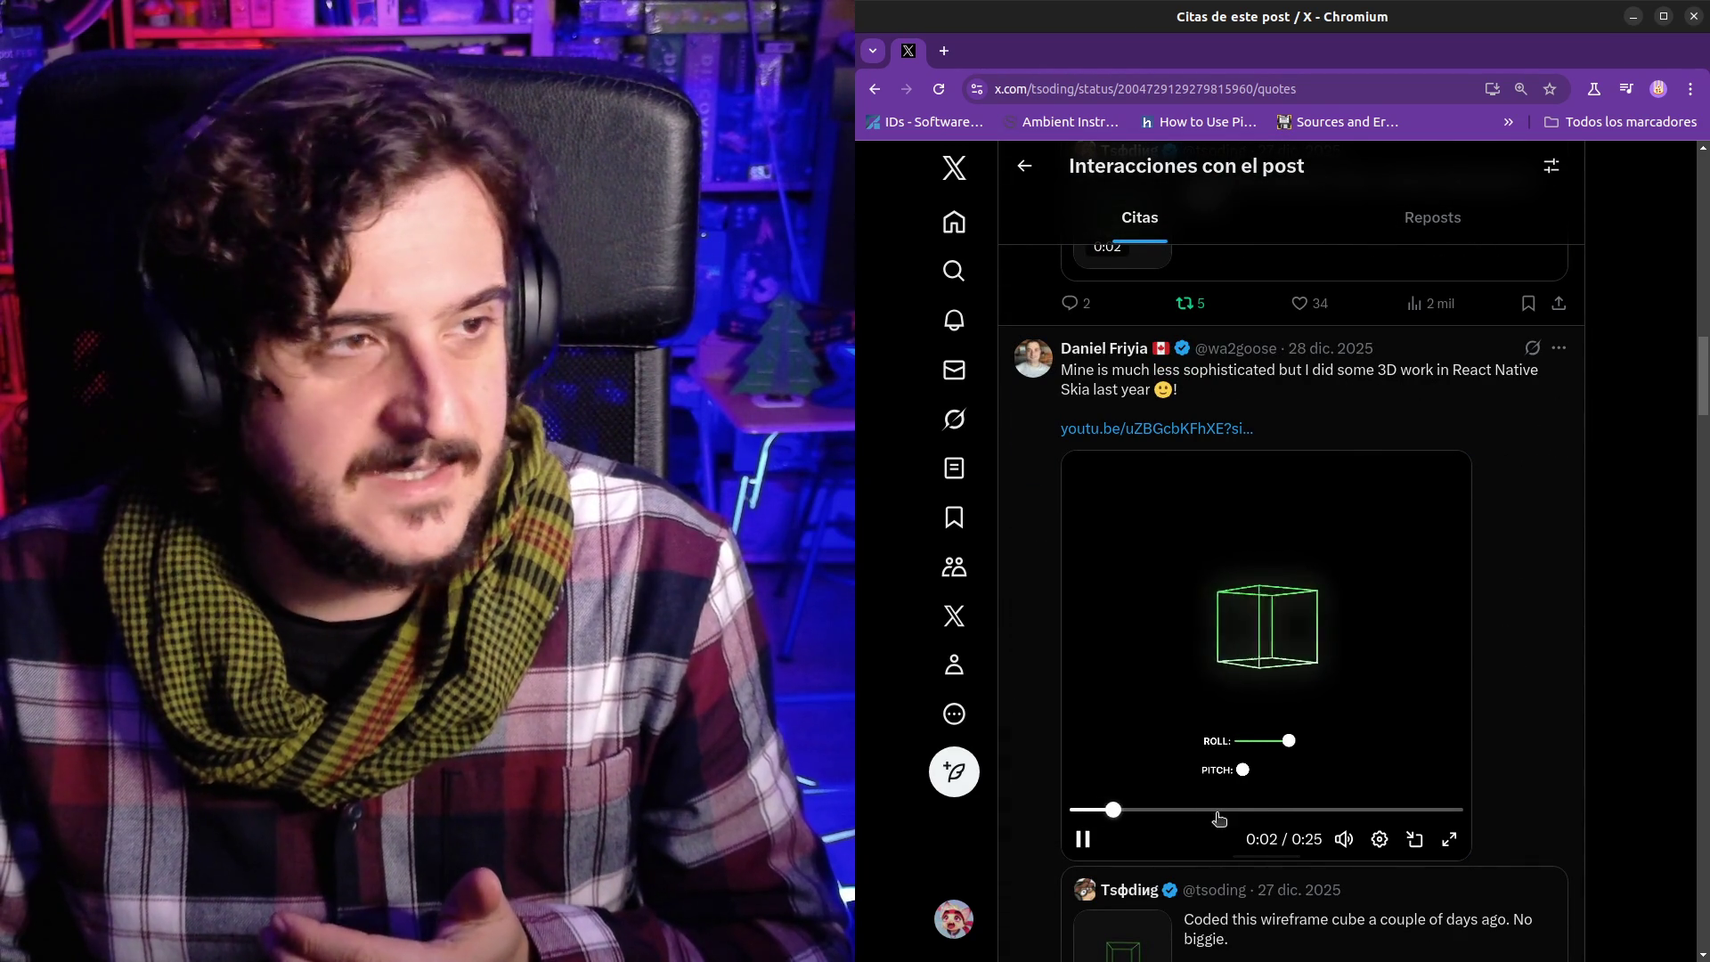
click(1355, 808)
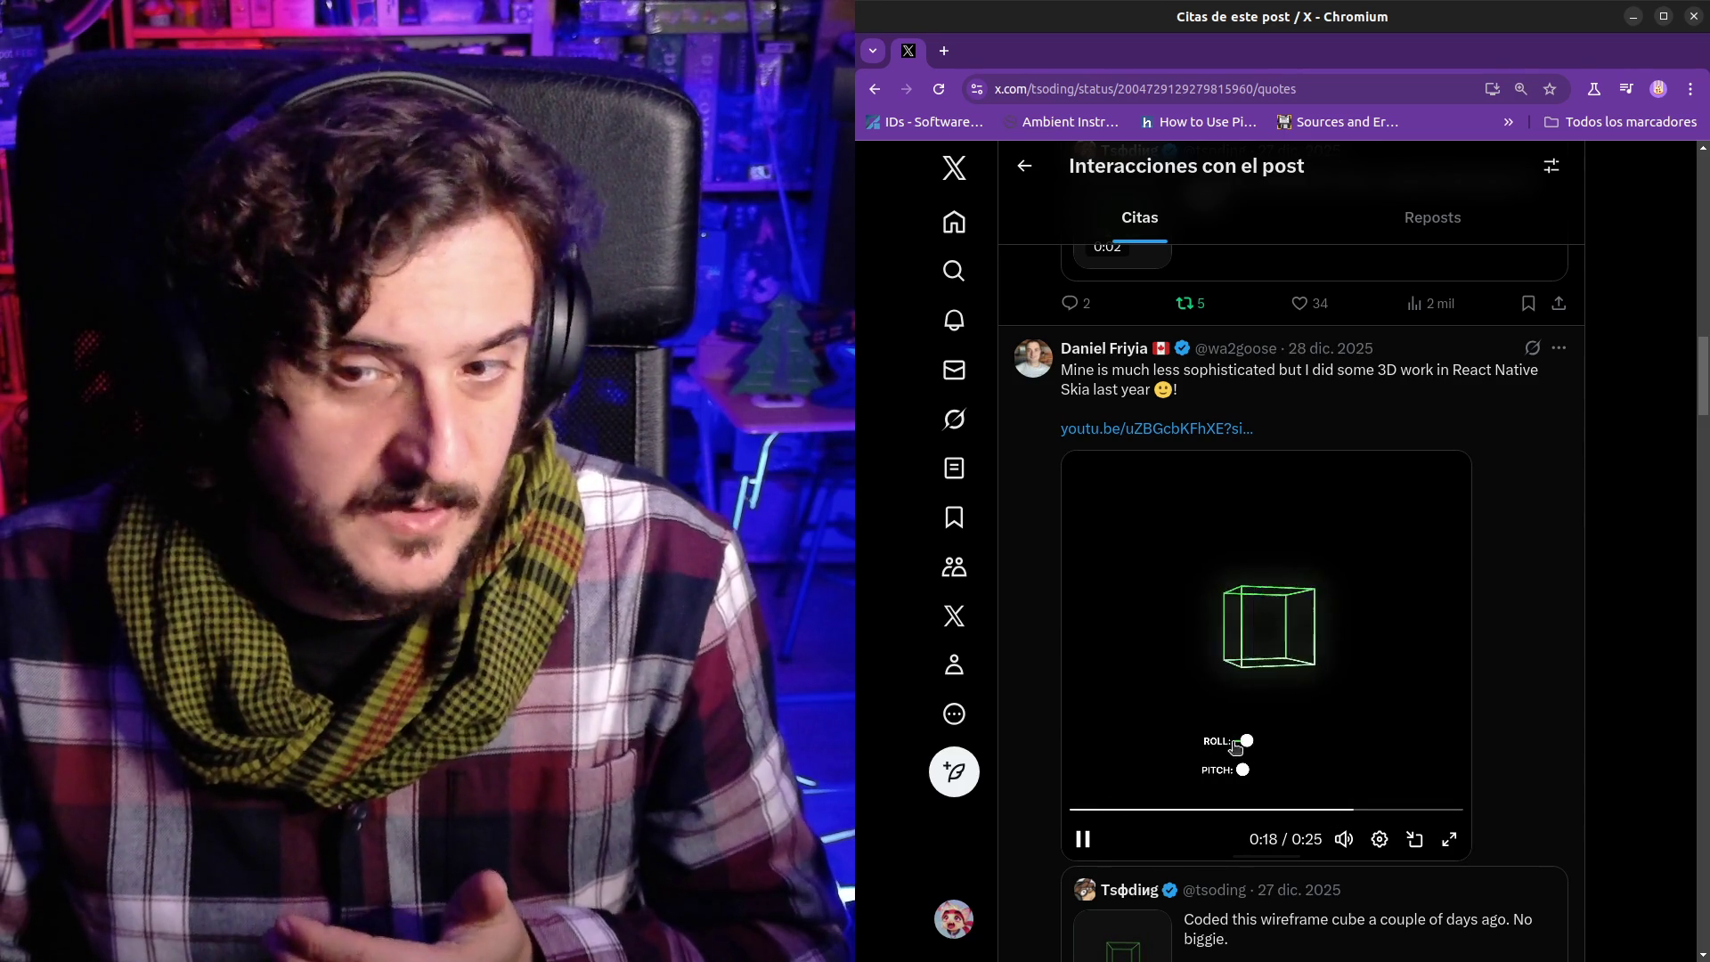
click(1199, 571)
- Scroll further through the quotes, then back up to the Alarmo quote
scroll(1200, 571, down, 7)
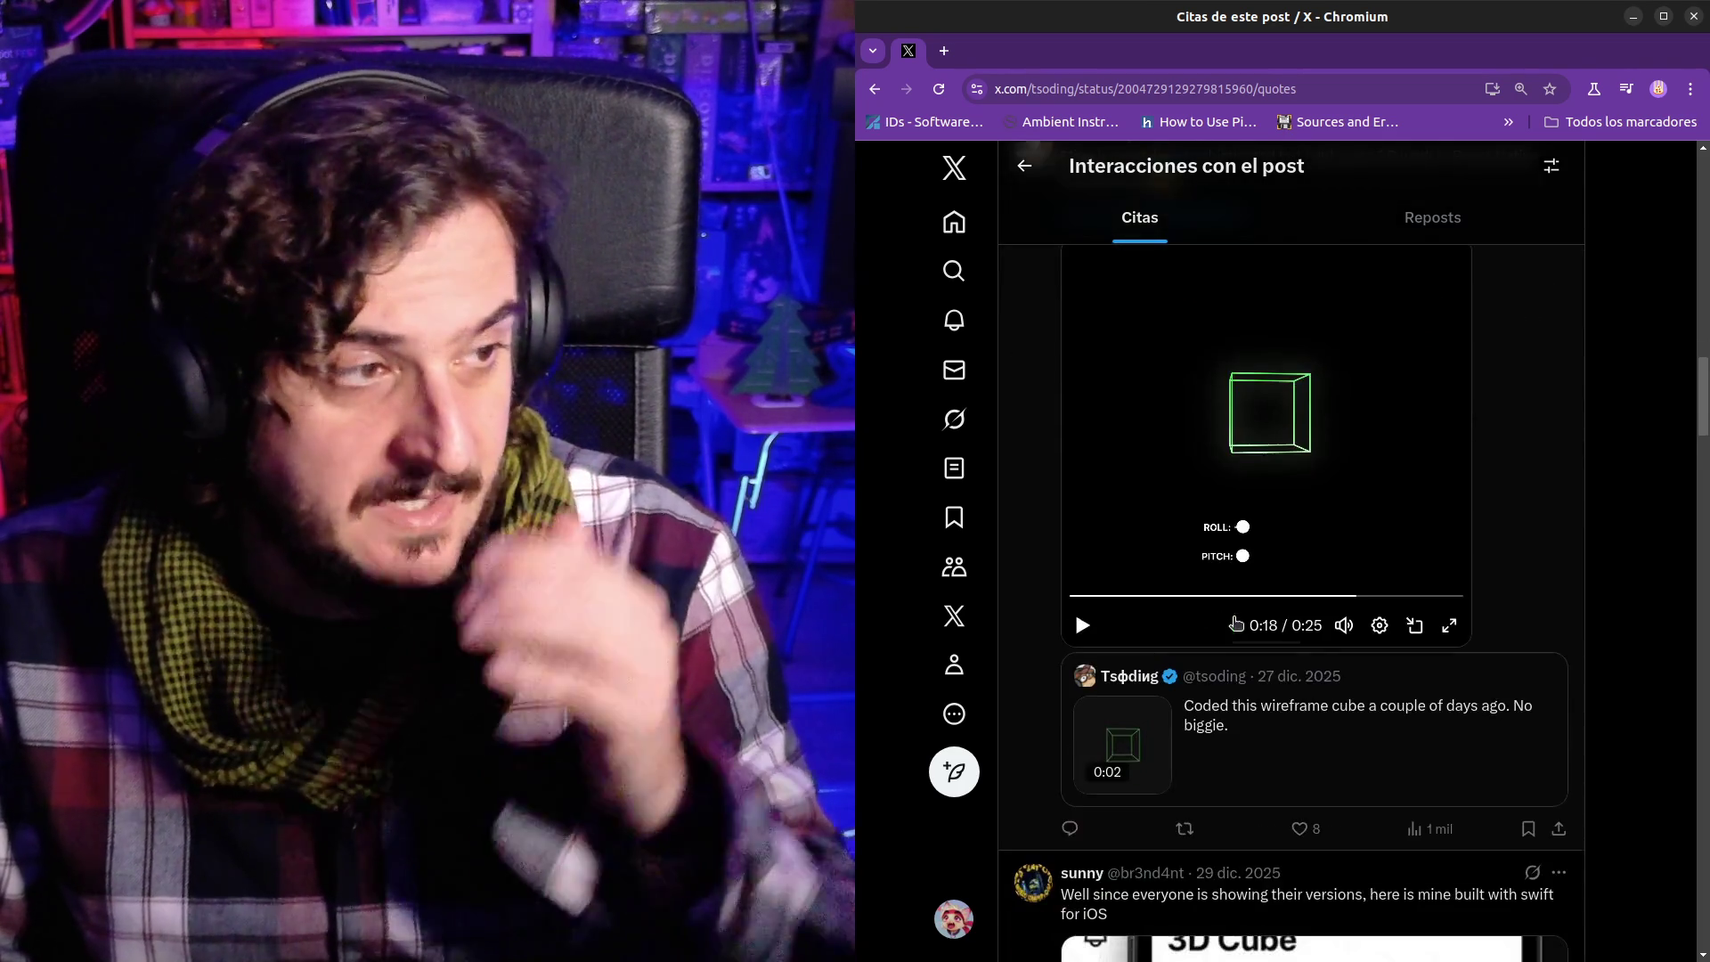
scroll(1273, 628, down, 2)
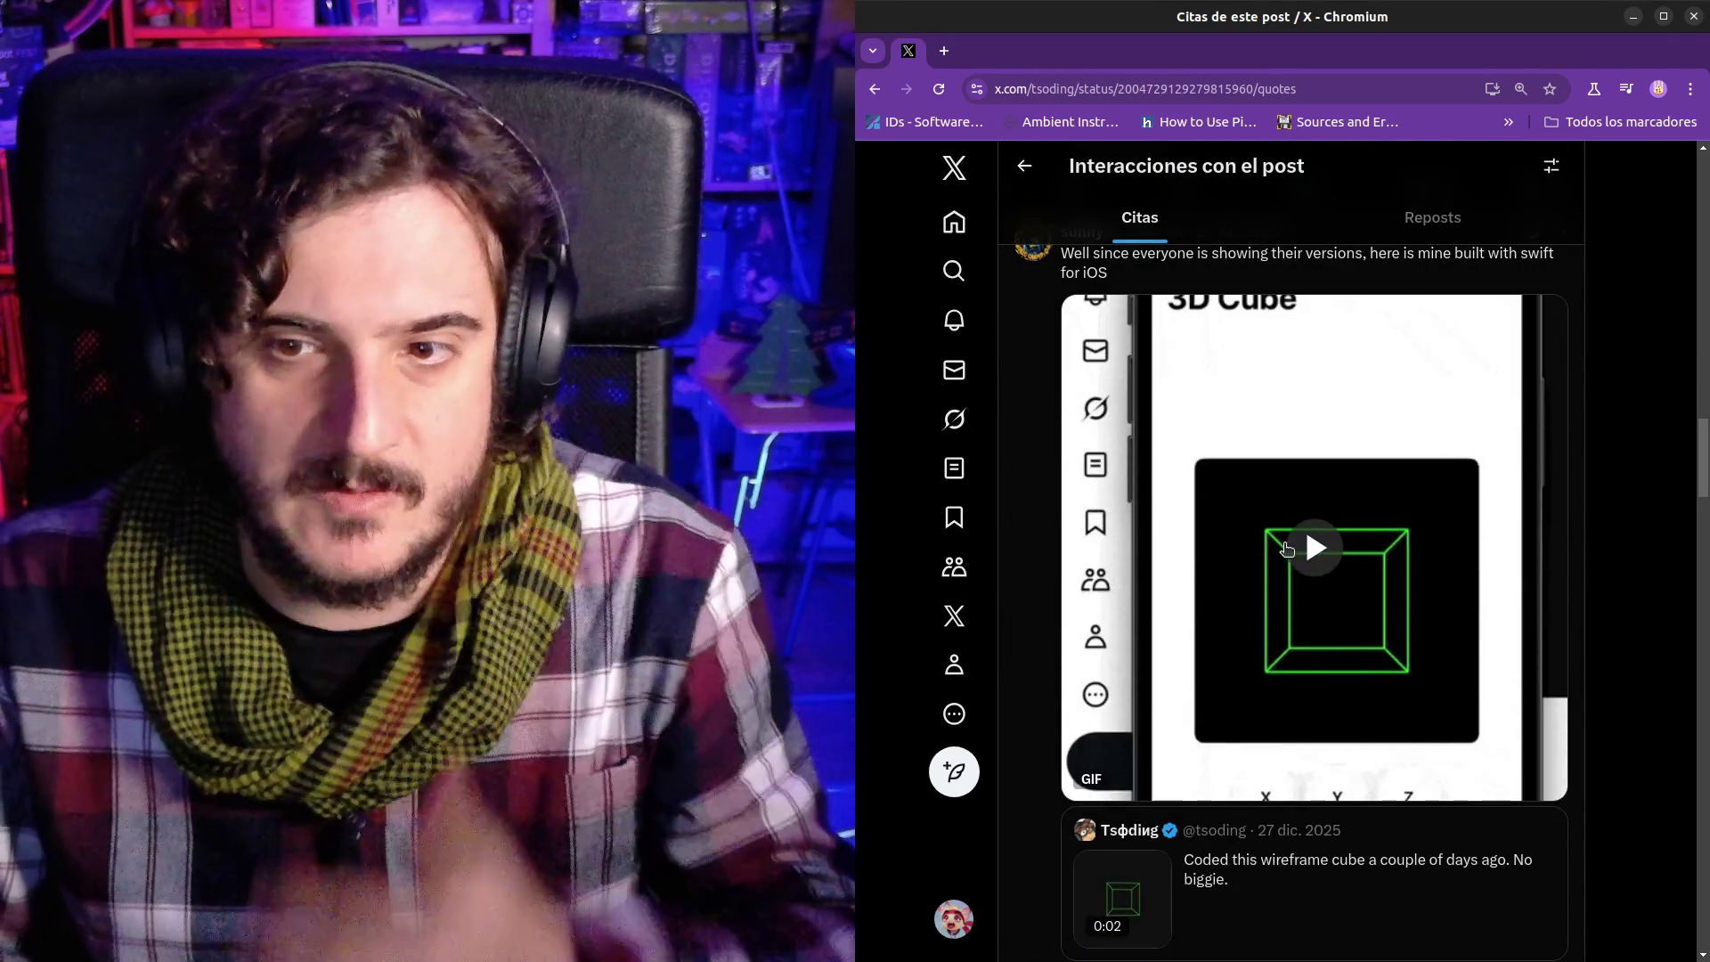
scroll(1273, 628, up, 8)
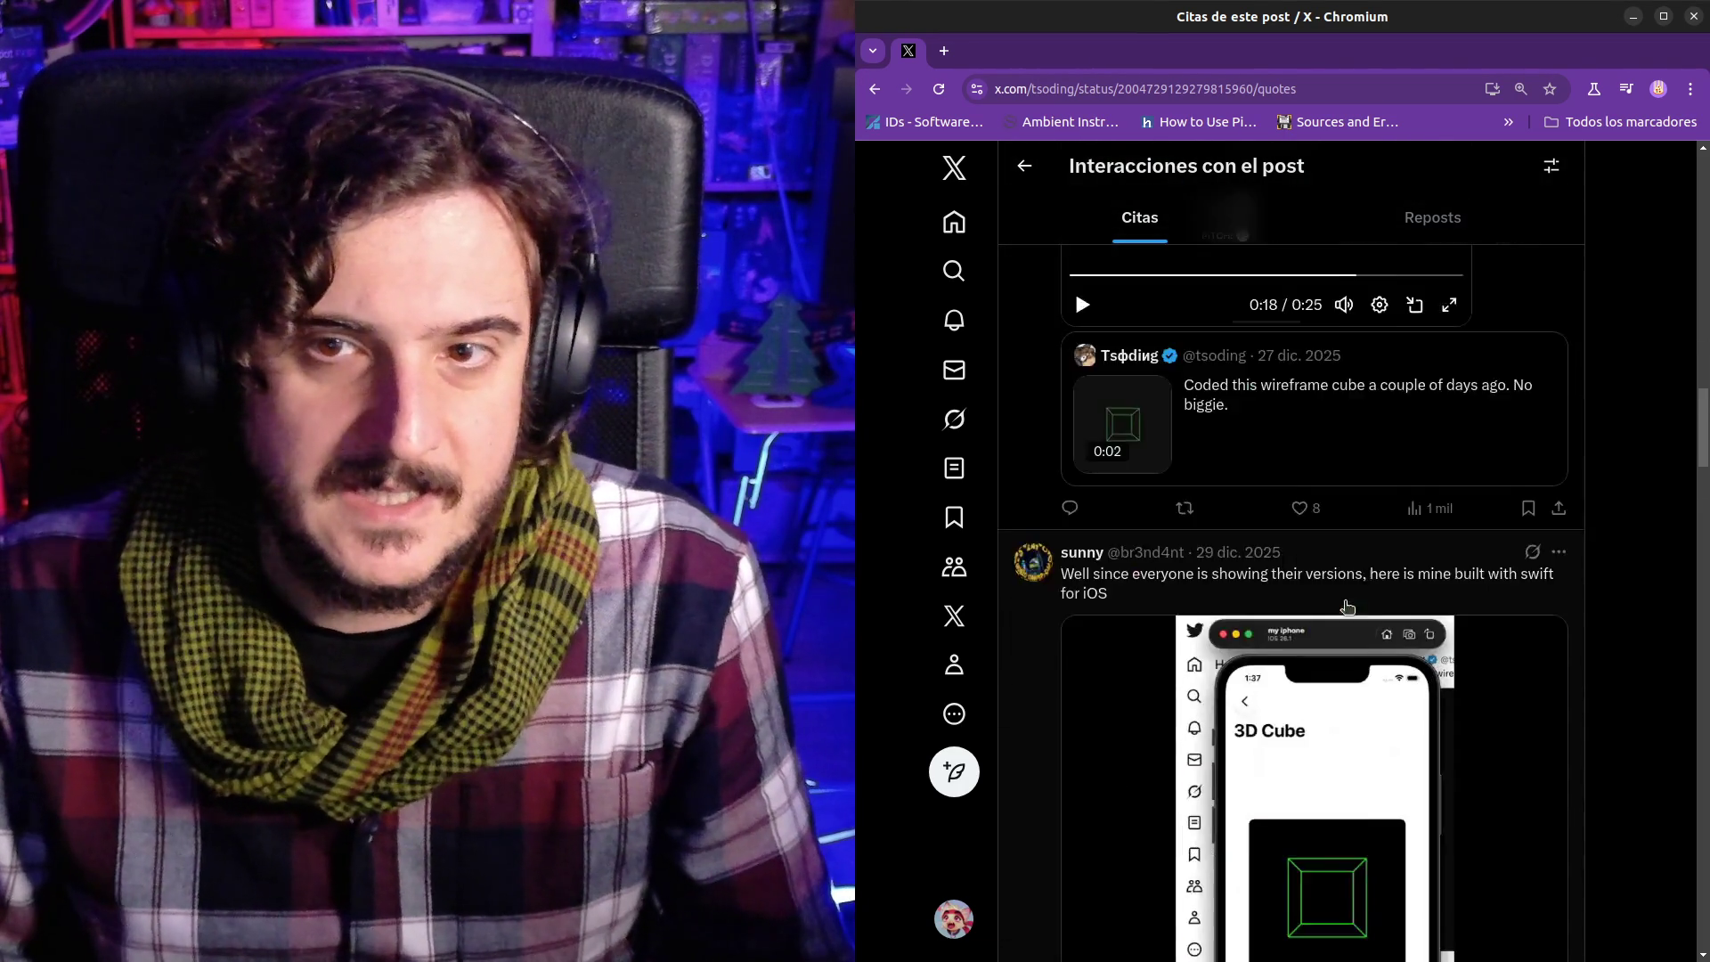
scroll(1274, 628, down, 5)
scroll(1282, 588, down, 4)
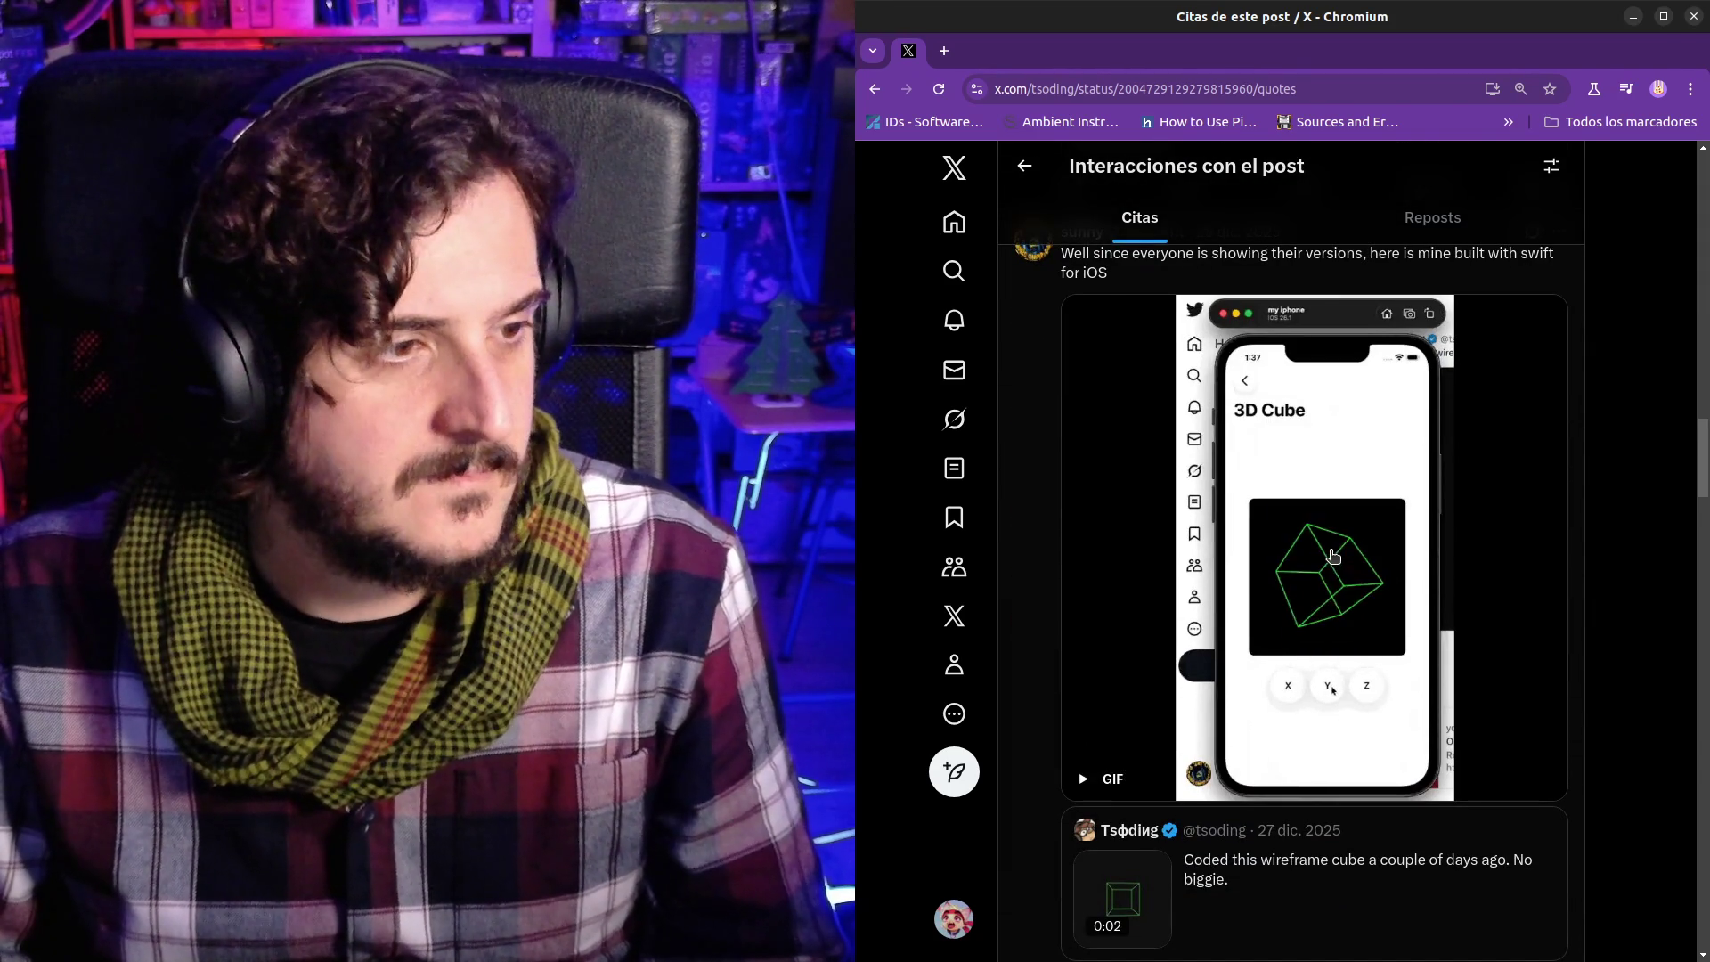
scroll(1344, 570, down, 8)
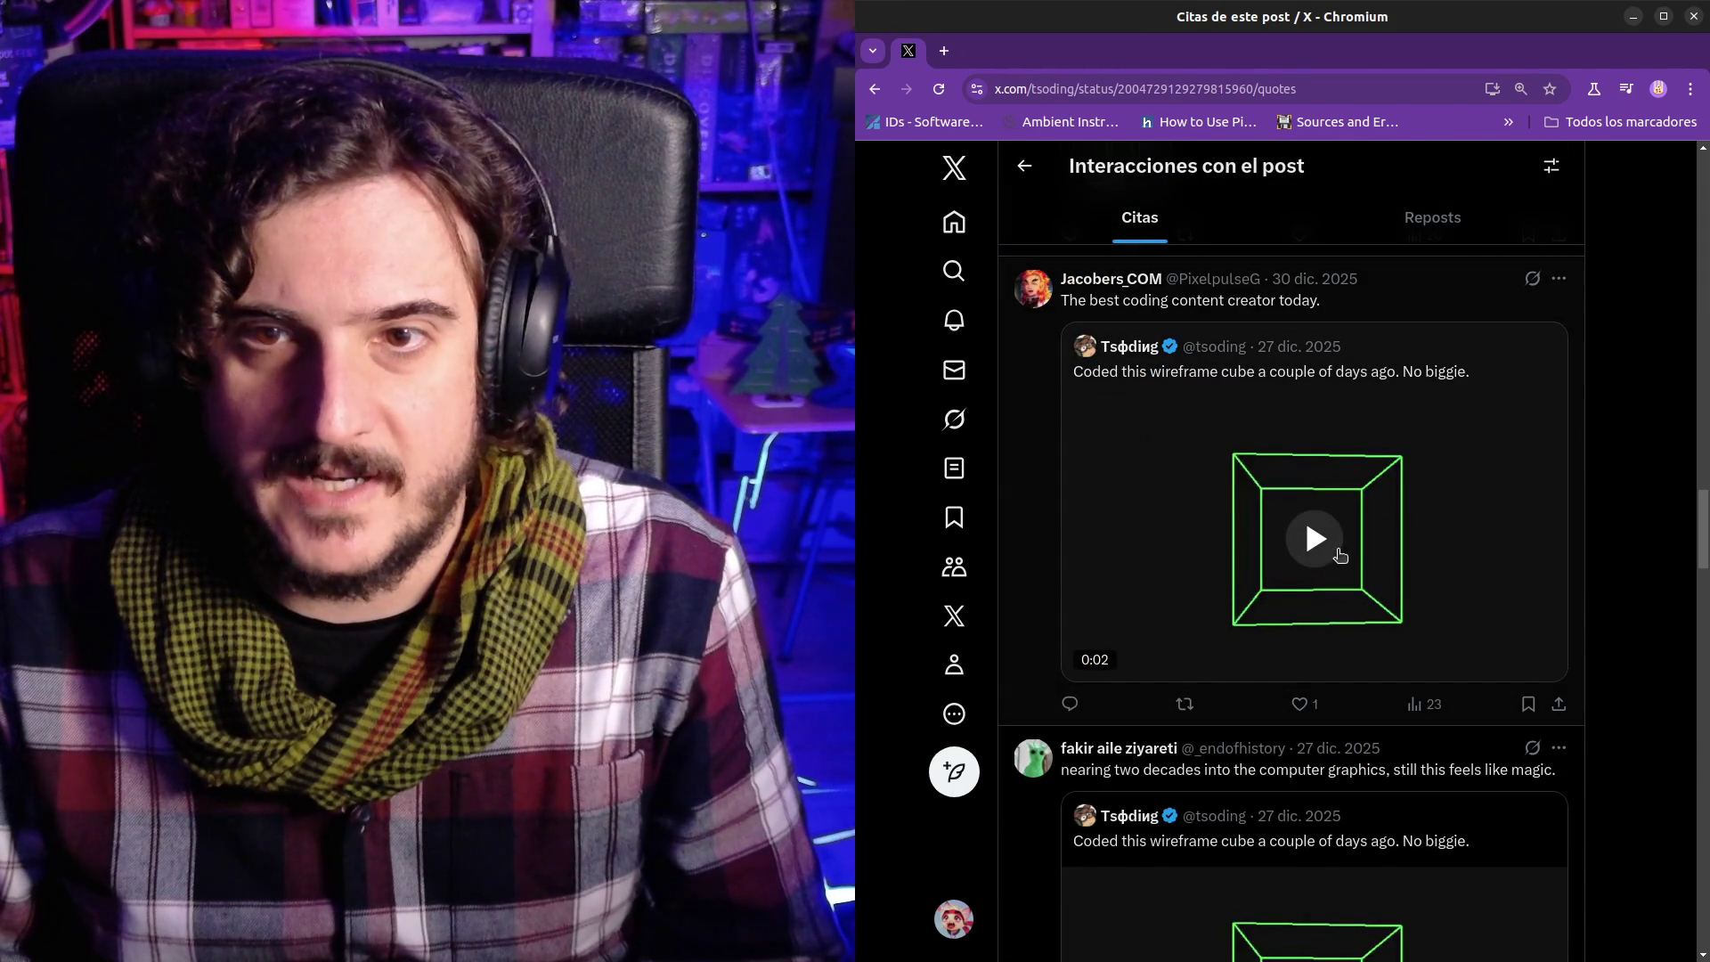
scroll(1339, 554, down, 16)
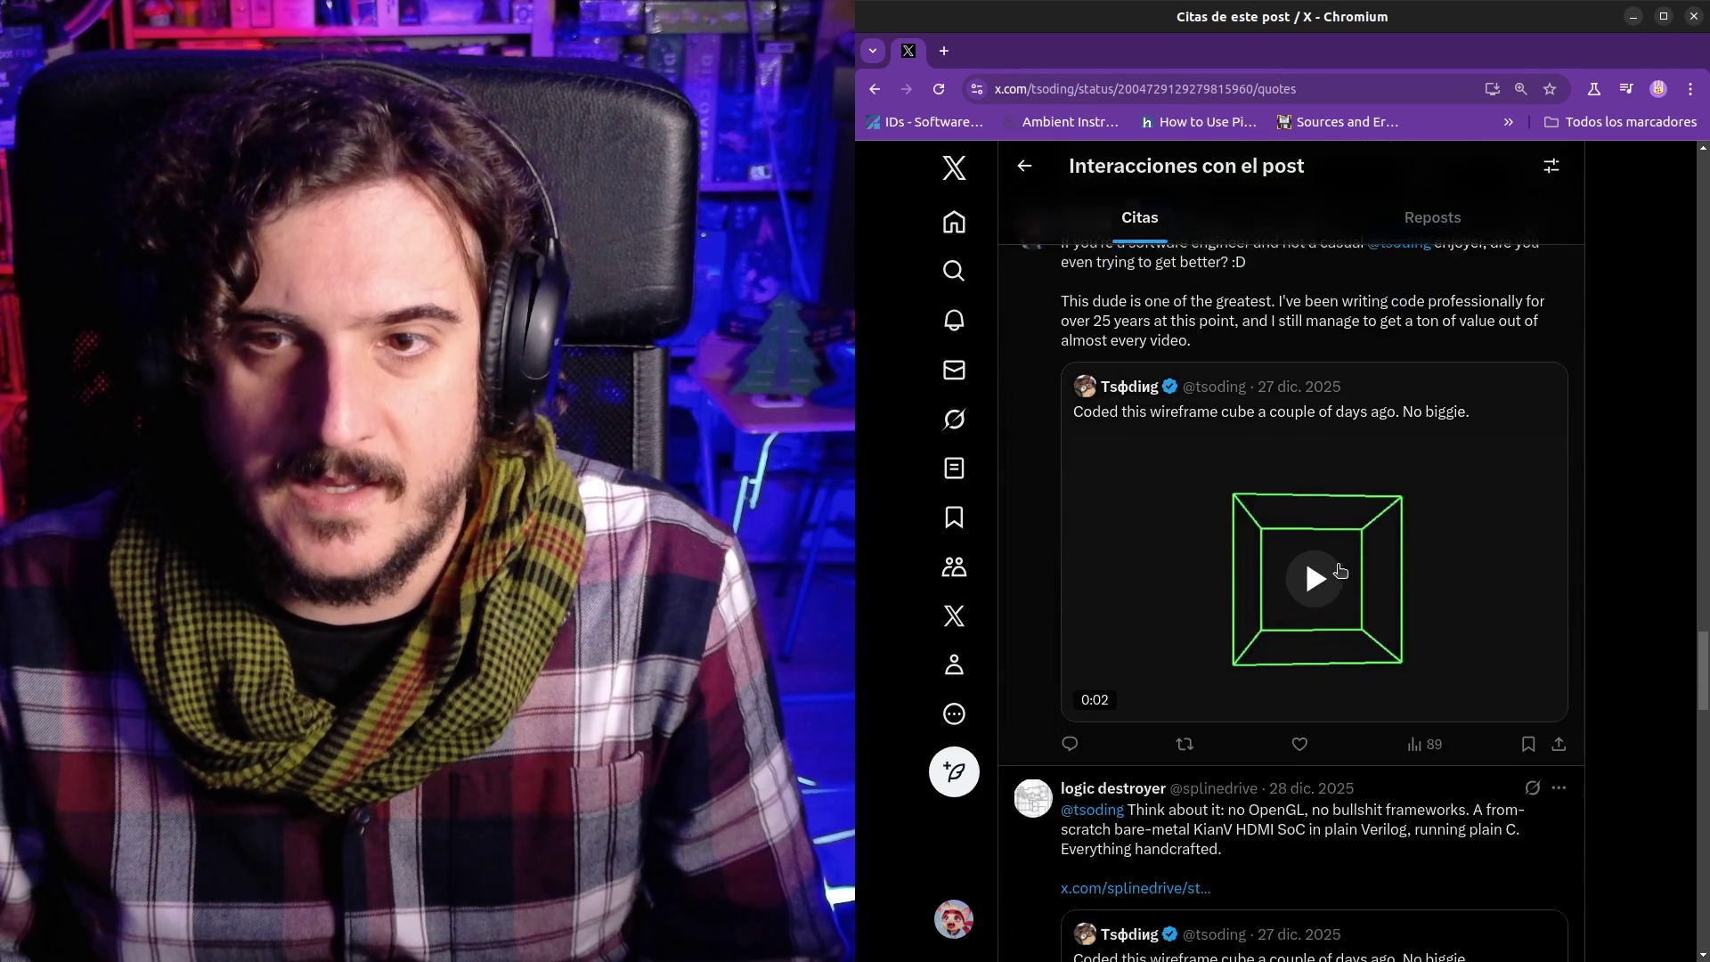
scroll(1340, 570, down, 9)
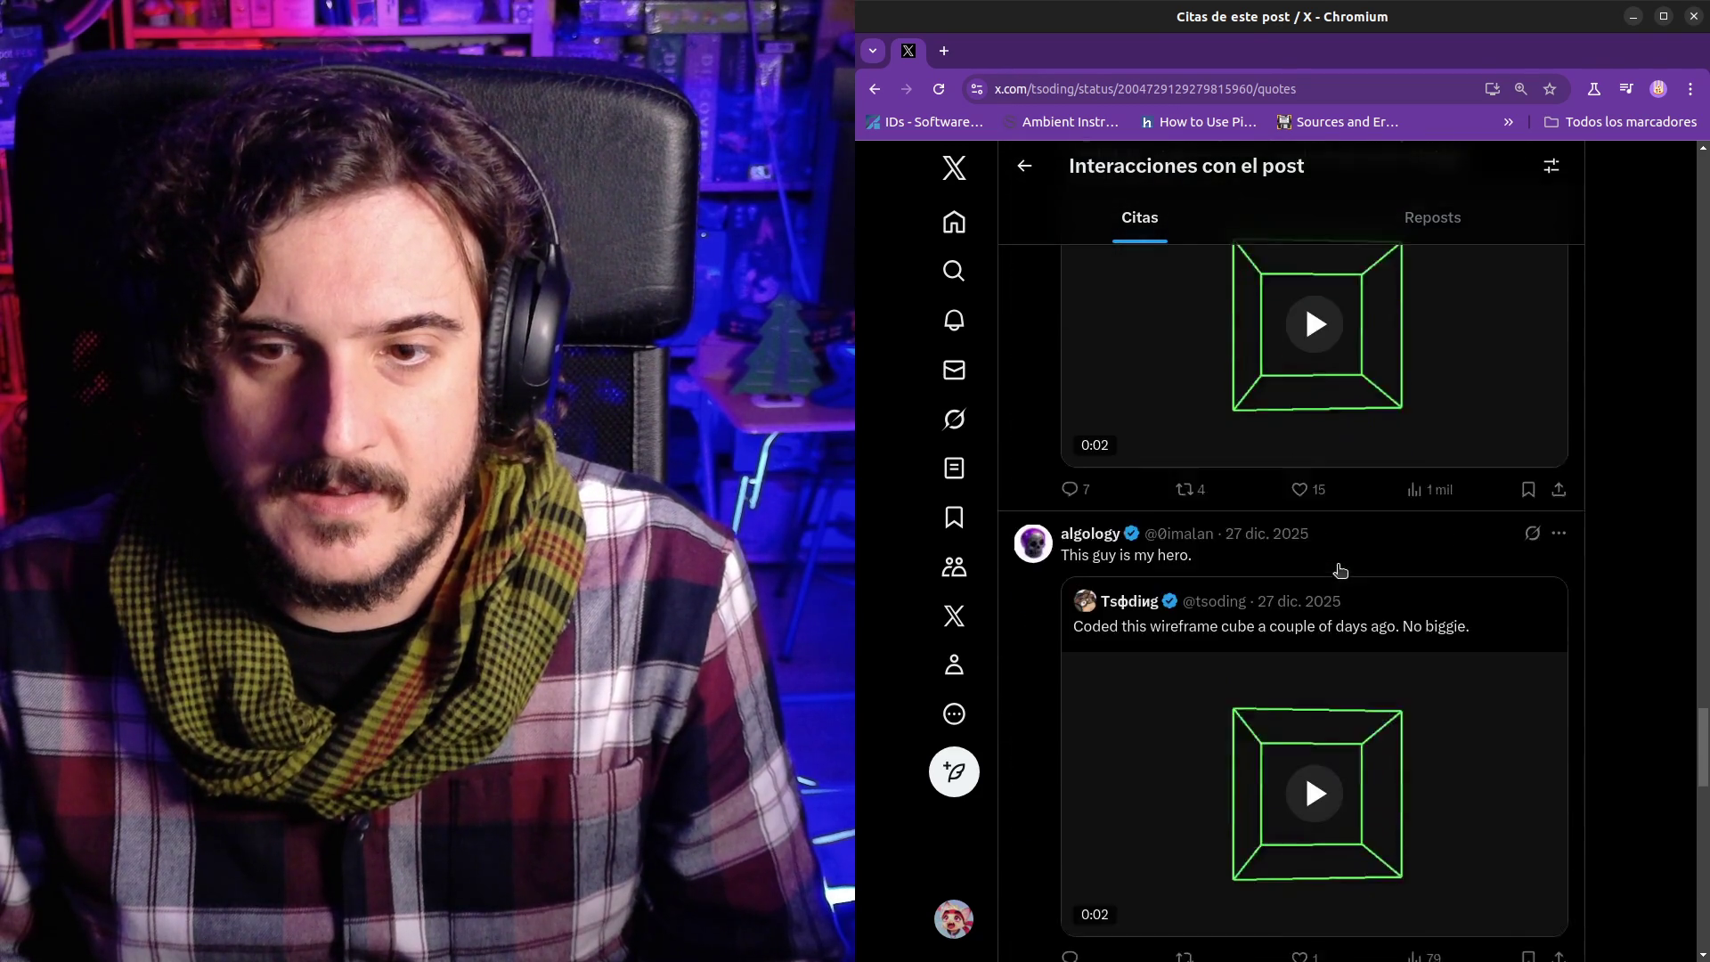
scroll(1340, 570, down, 11)
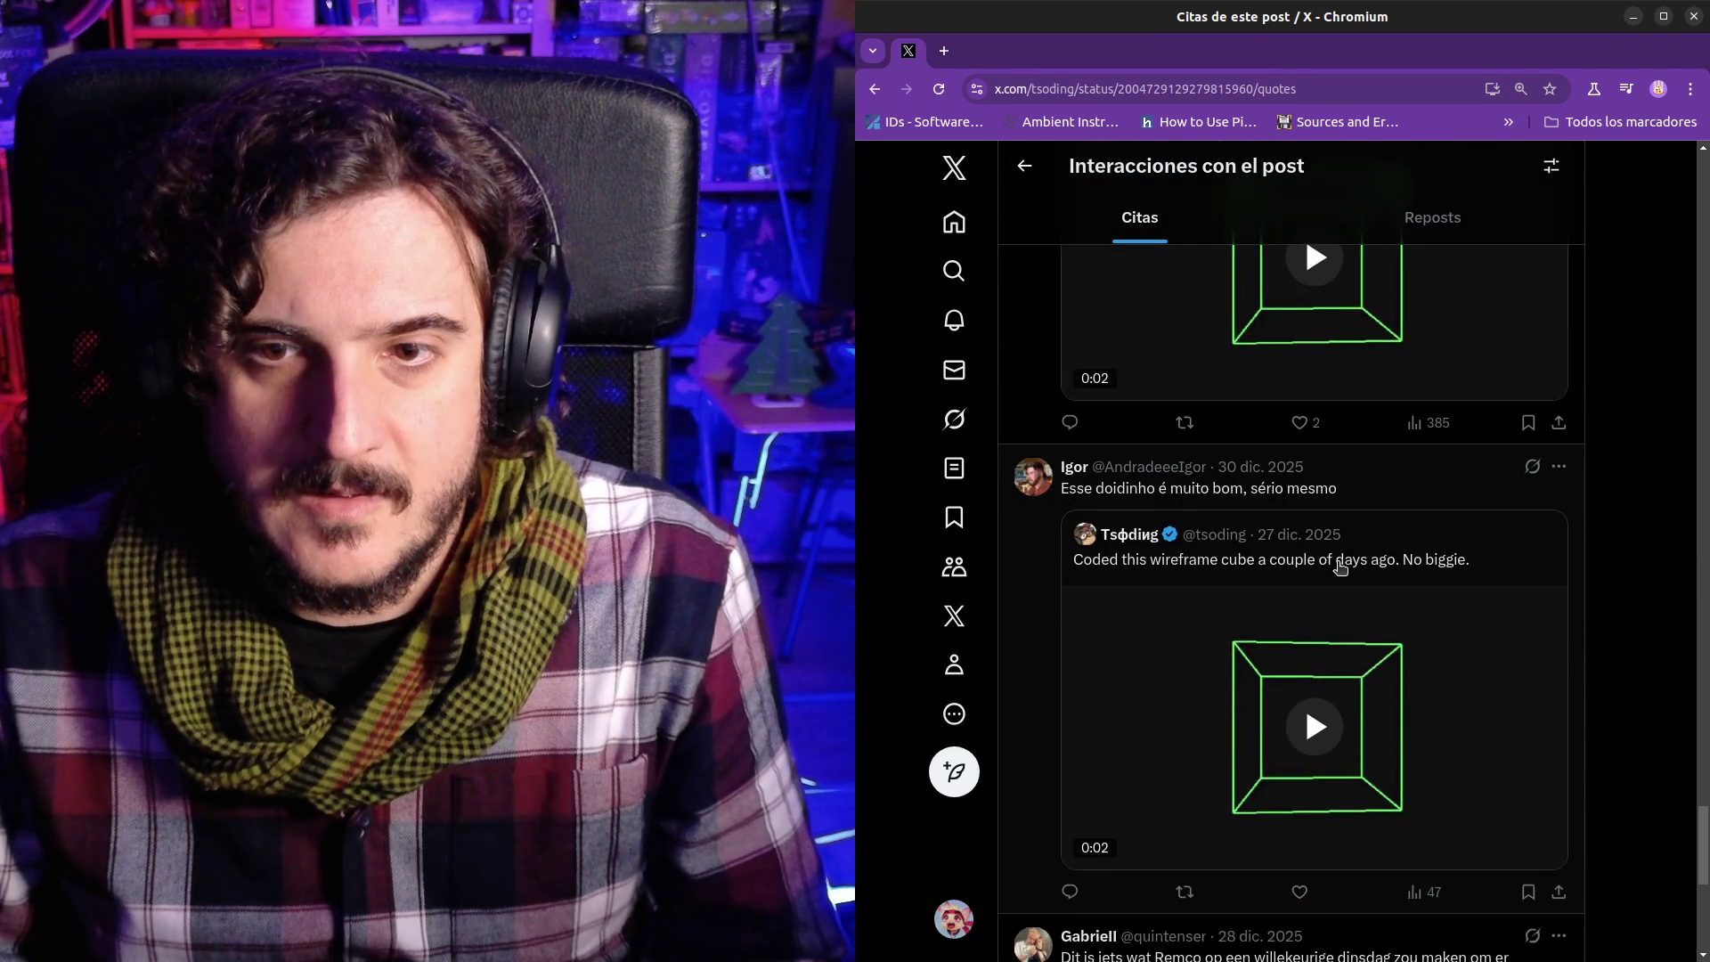
scroll(1340, 566, down, 7)
scroll(1344, 561, up, 7)
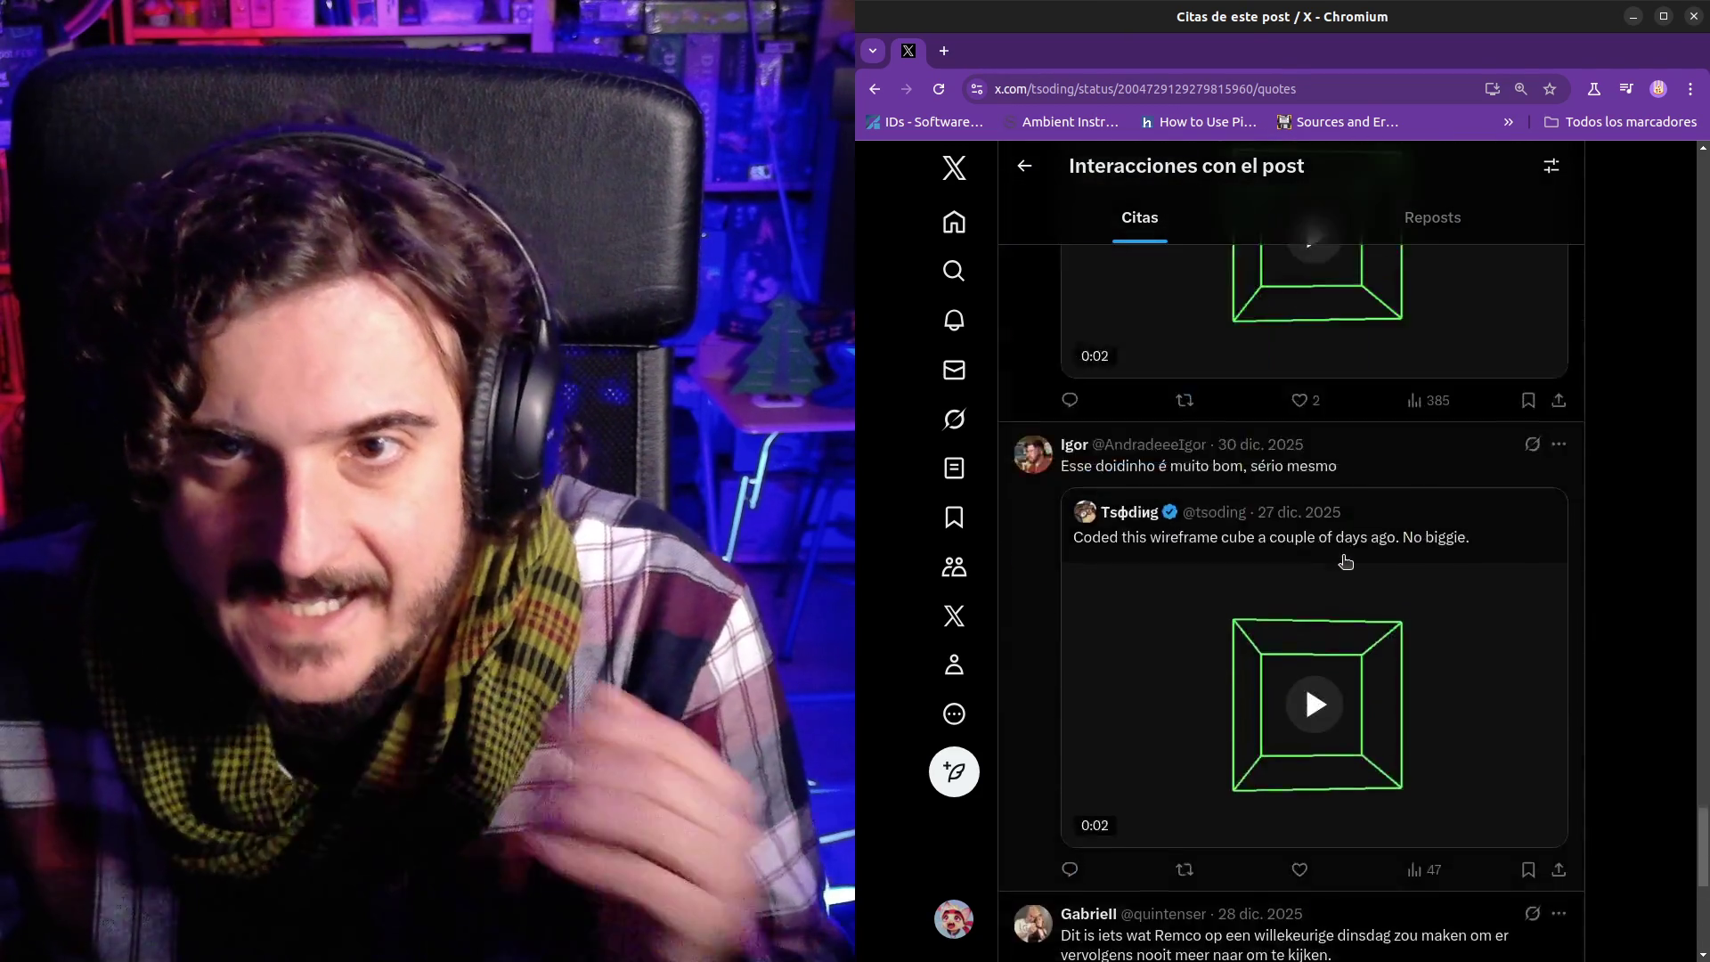
scroll(1345, 561, up, 20)
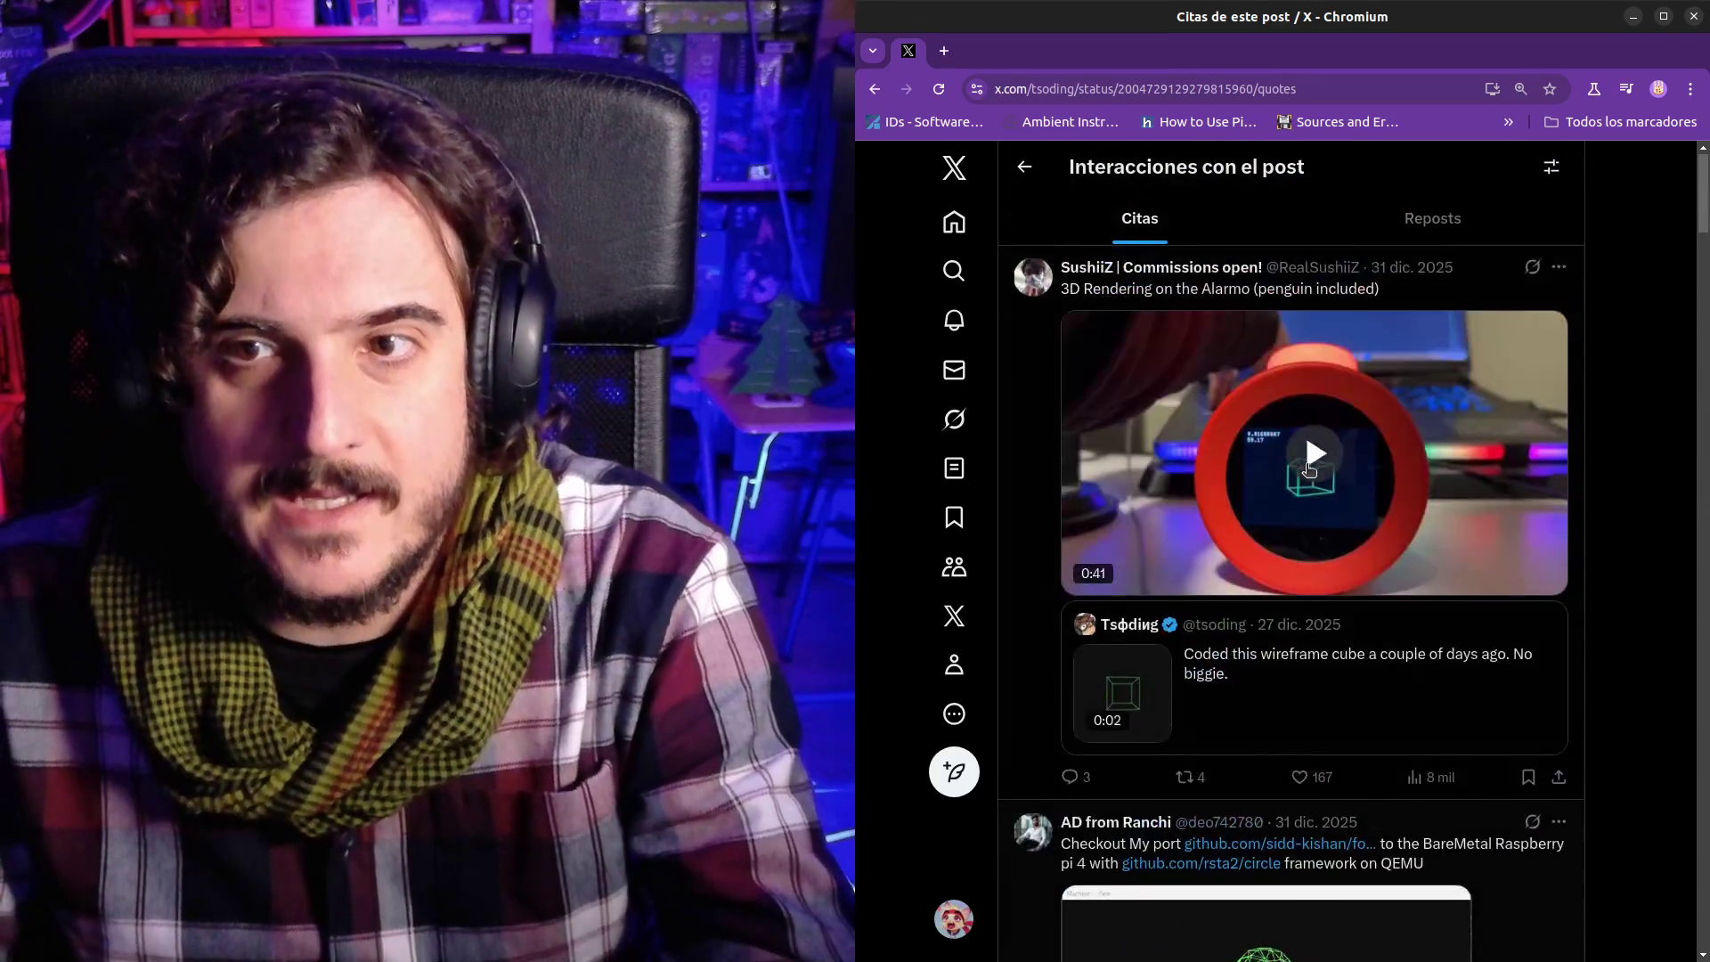
- View the post's Reposts list, then return to the Citas quotes list
click(1414, 225)
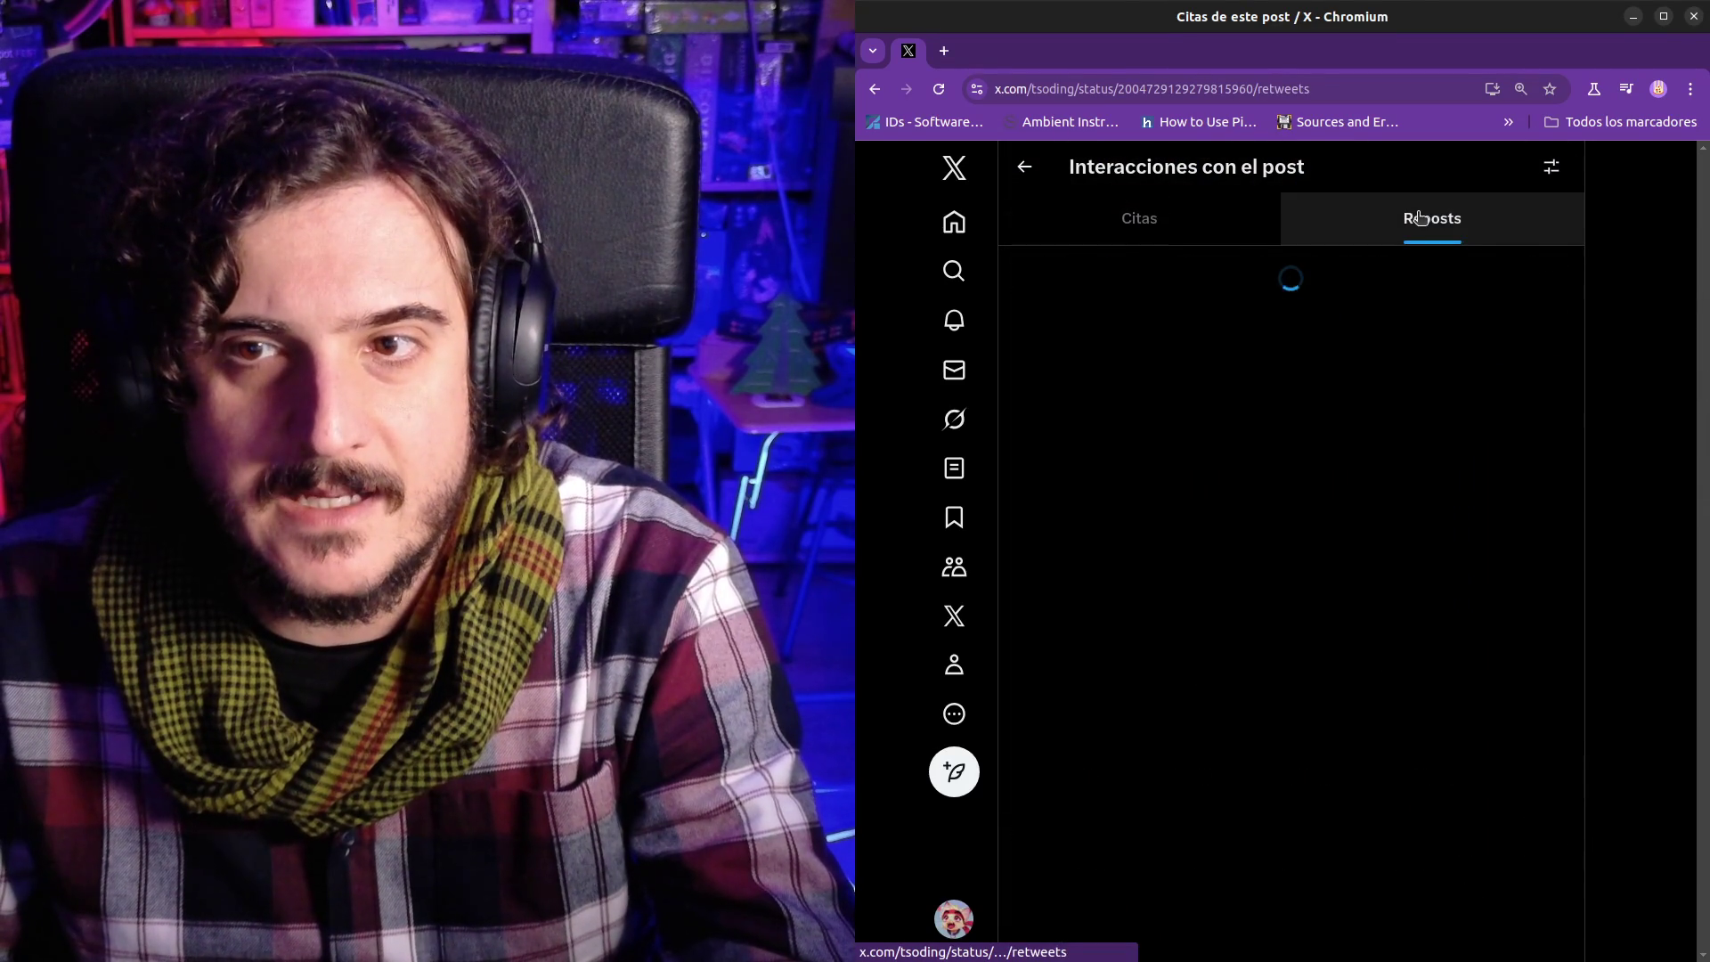
click(1141, 224)
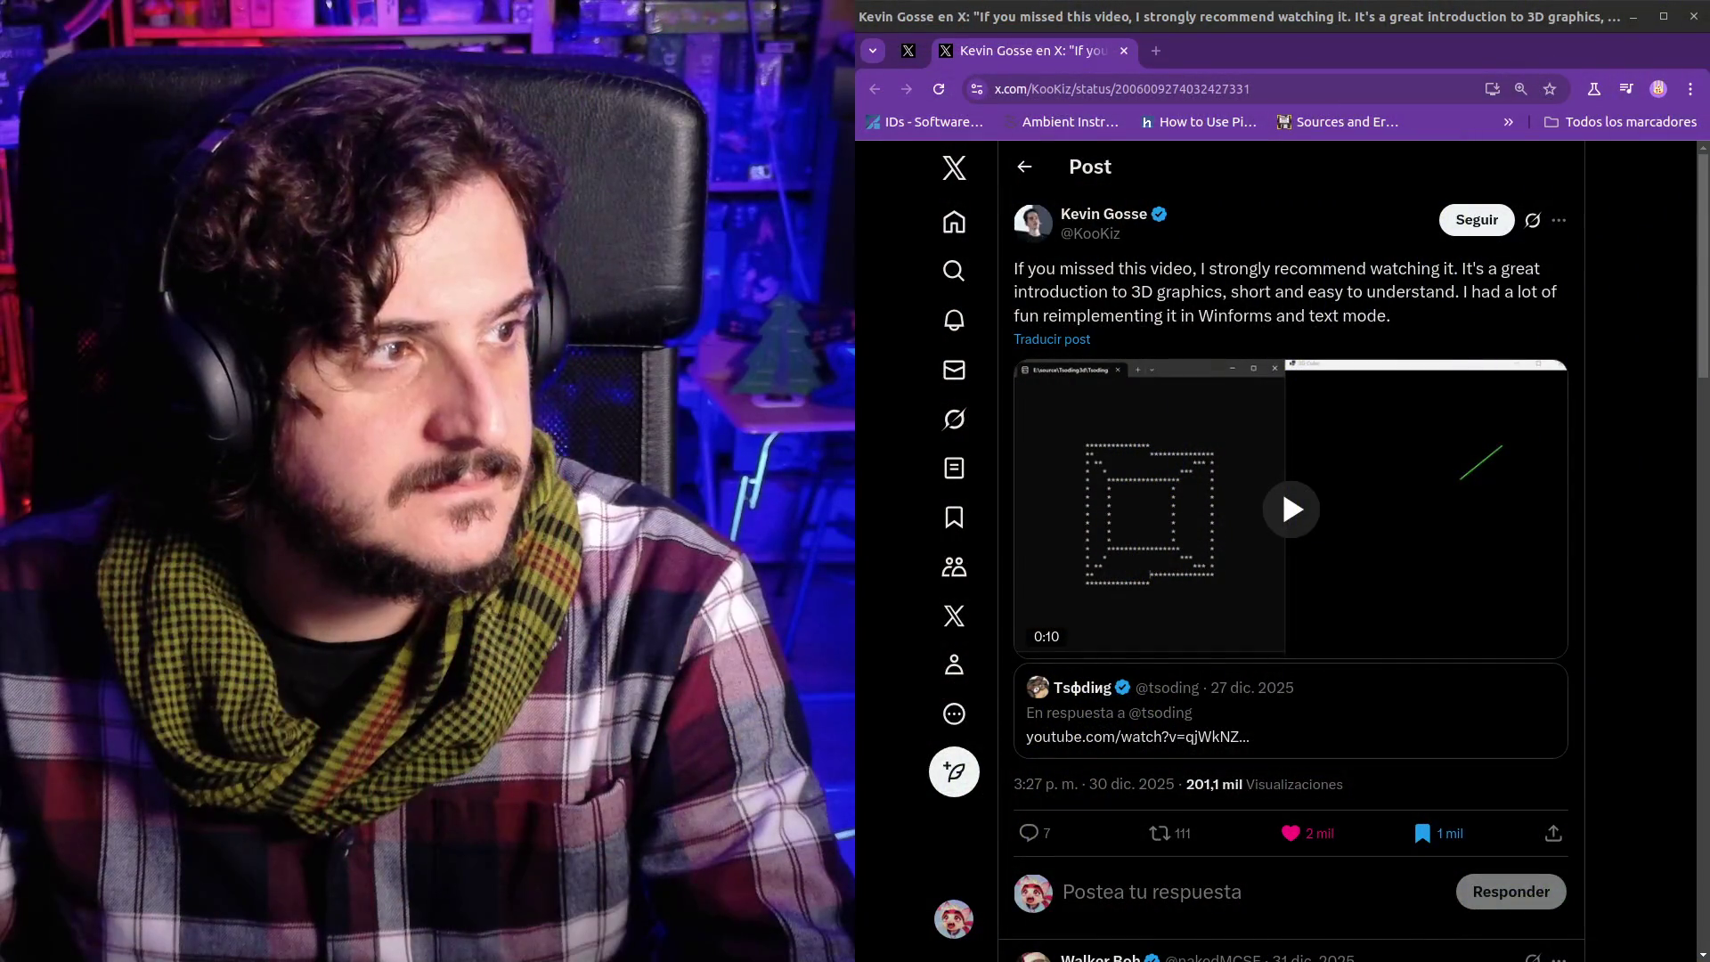
- Play the Winforms and text-mode wireframe cube clip in the post
click(1291, 509)
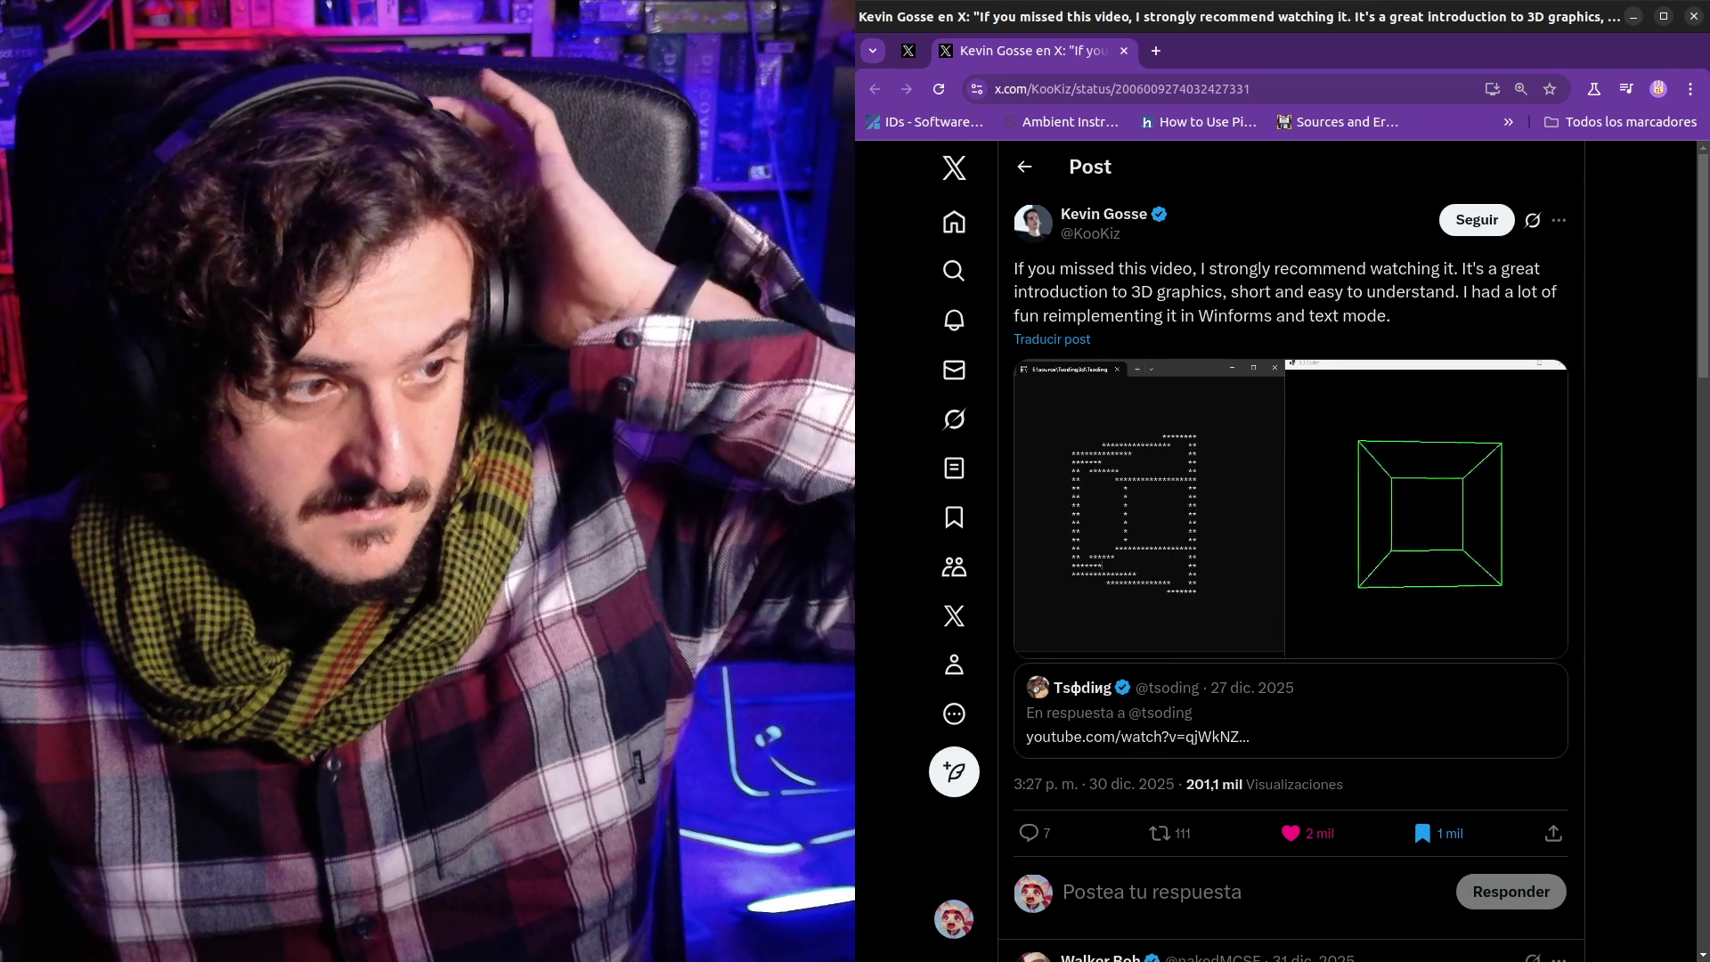
mouse_move(1215, 596)
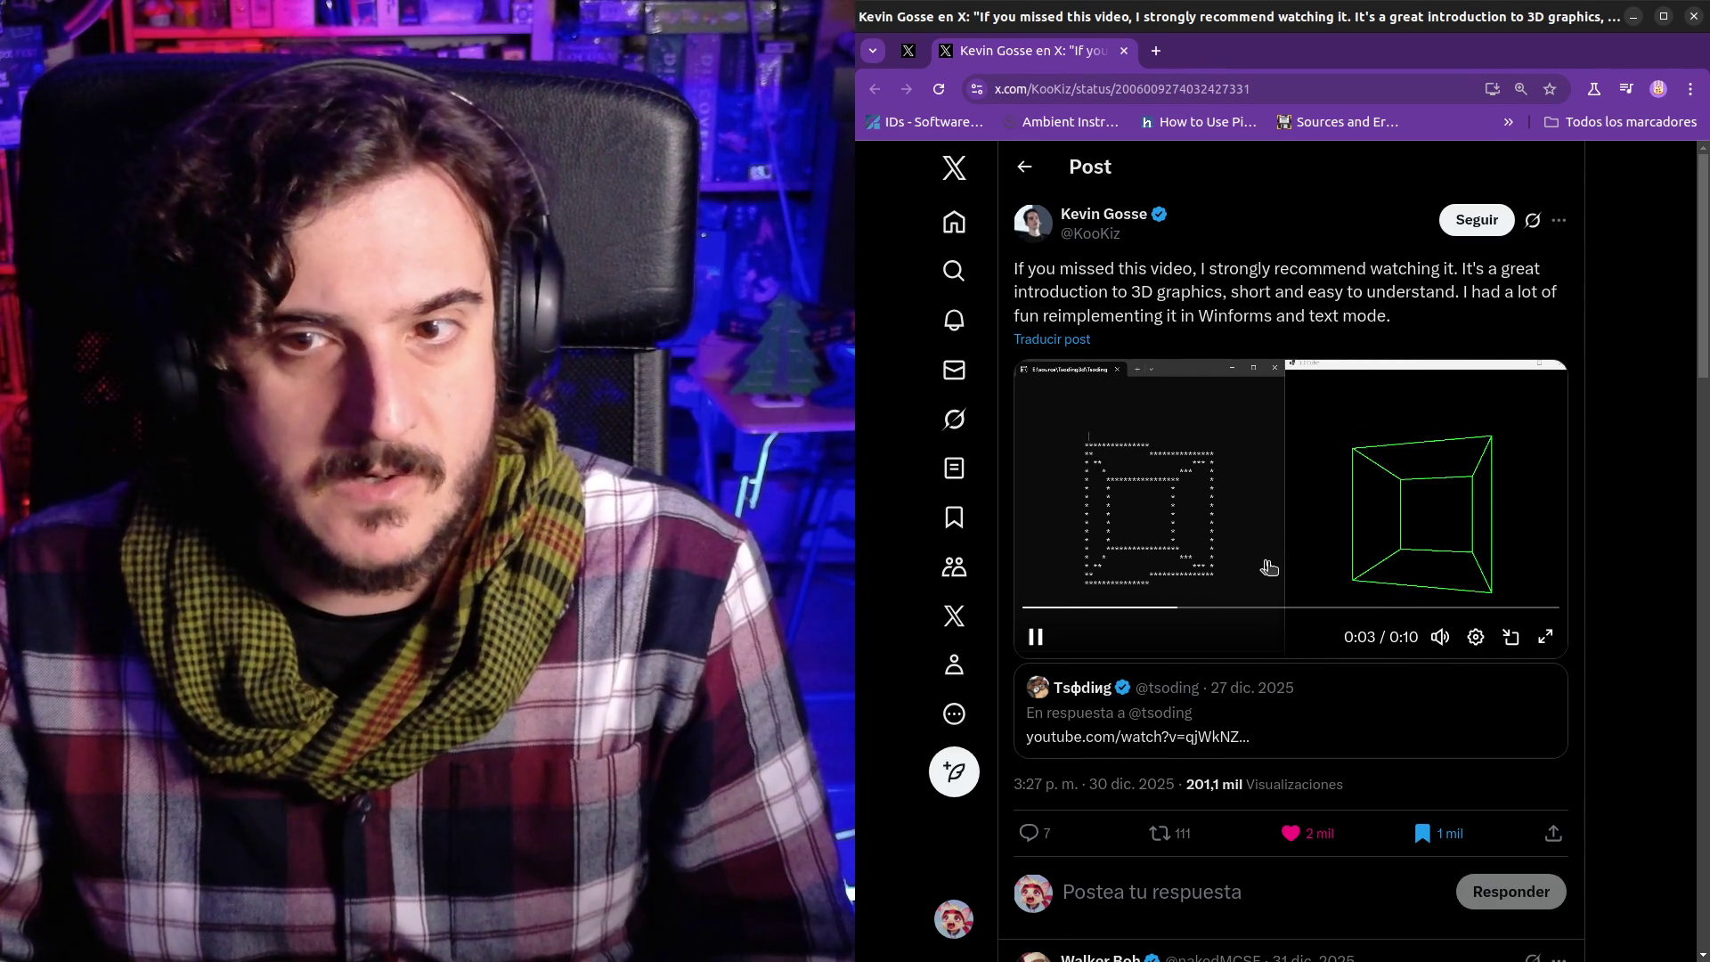
- Pause the Winforms and text-mode cube clip at 0:04
click(1189, 525)
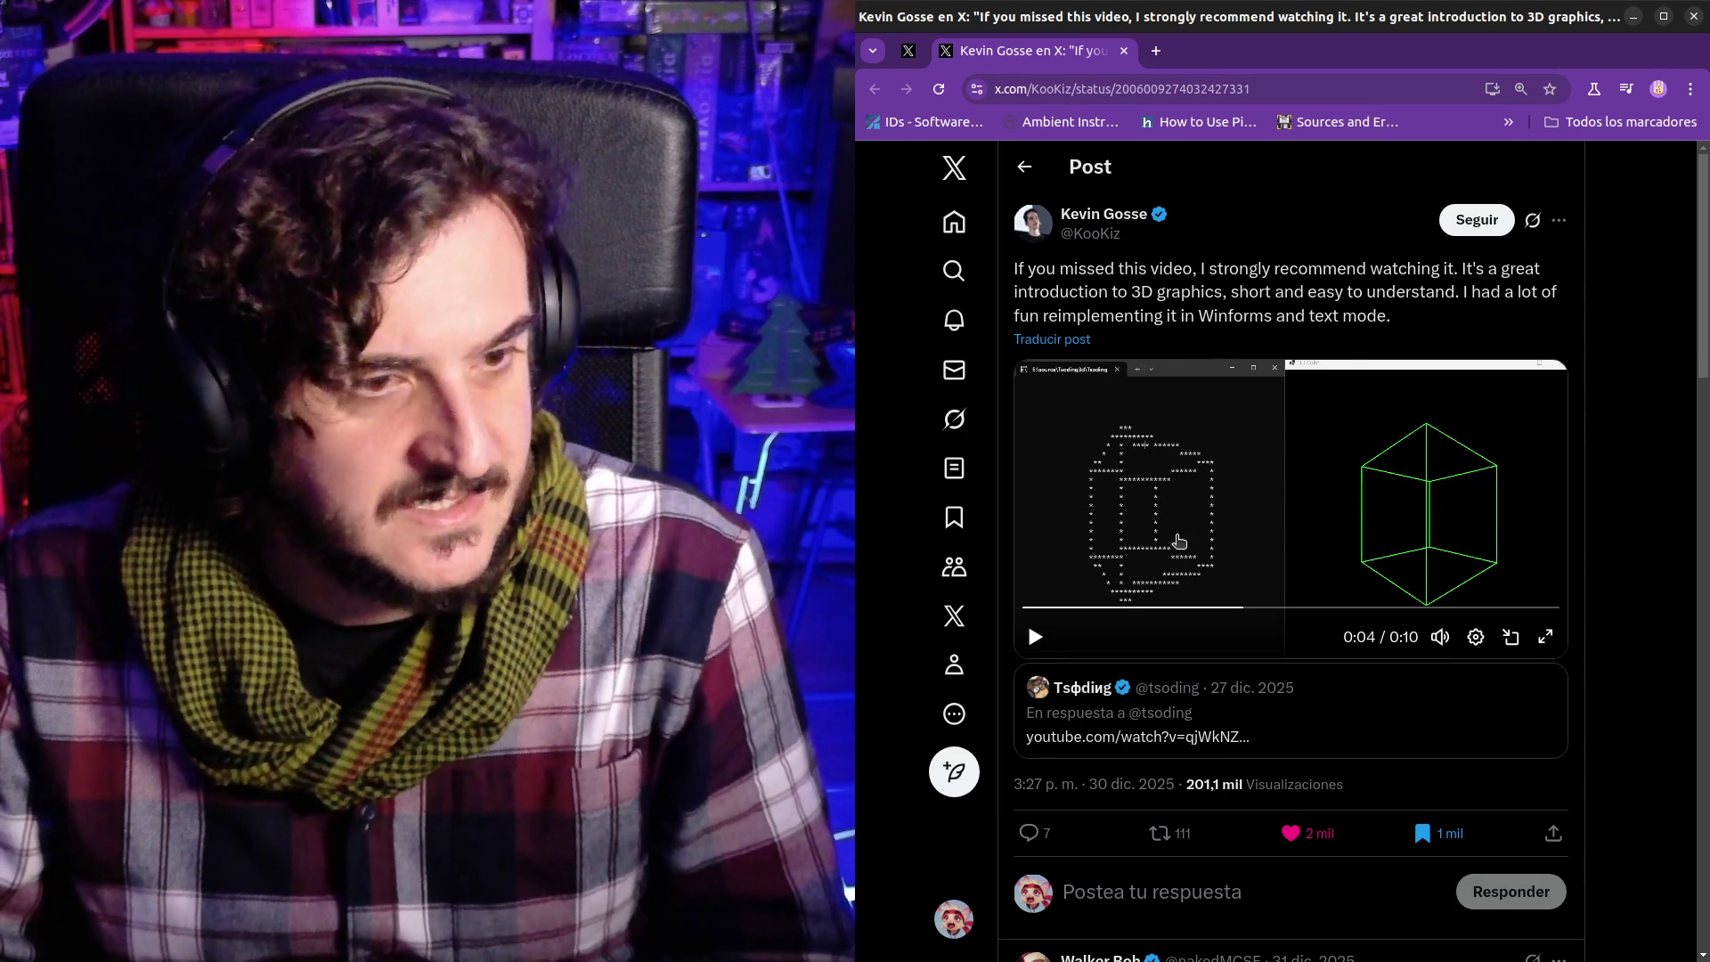